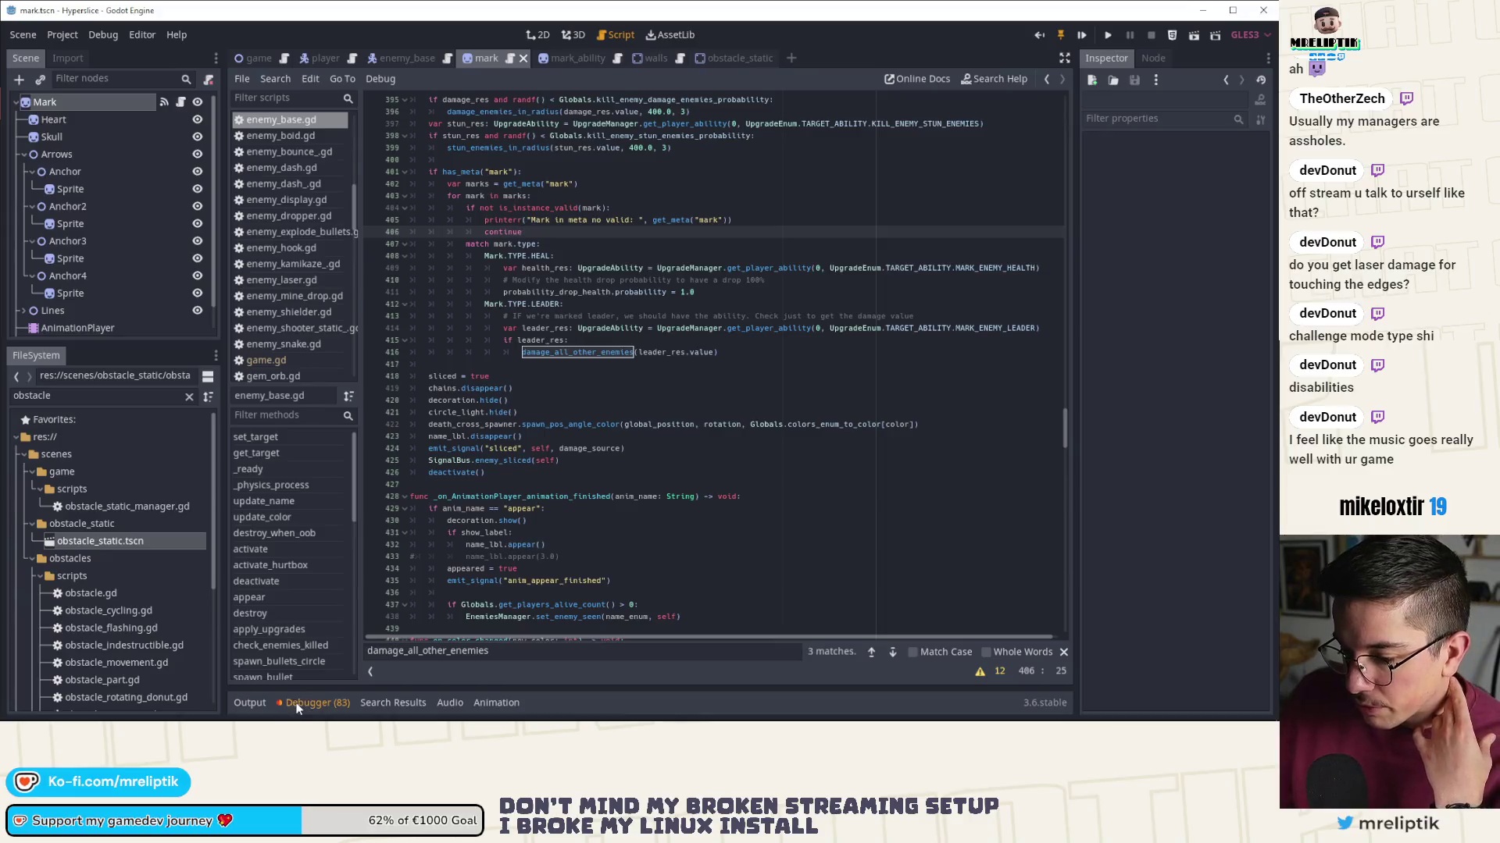
- Check the editor's errors, warnings and output log, then hide the bottom panel
click(320, 426)
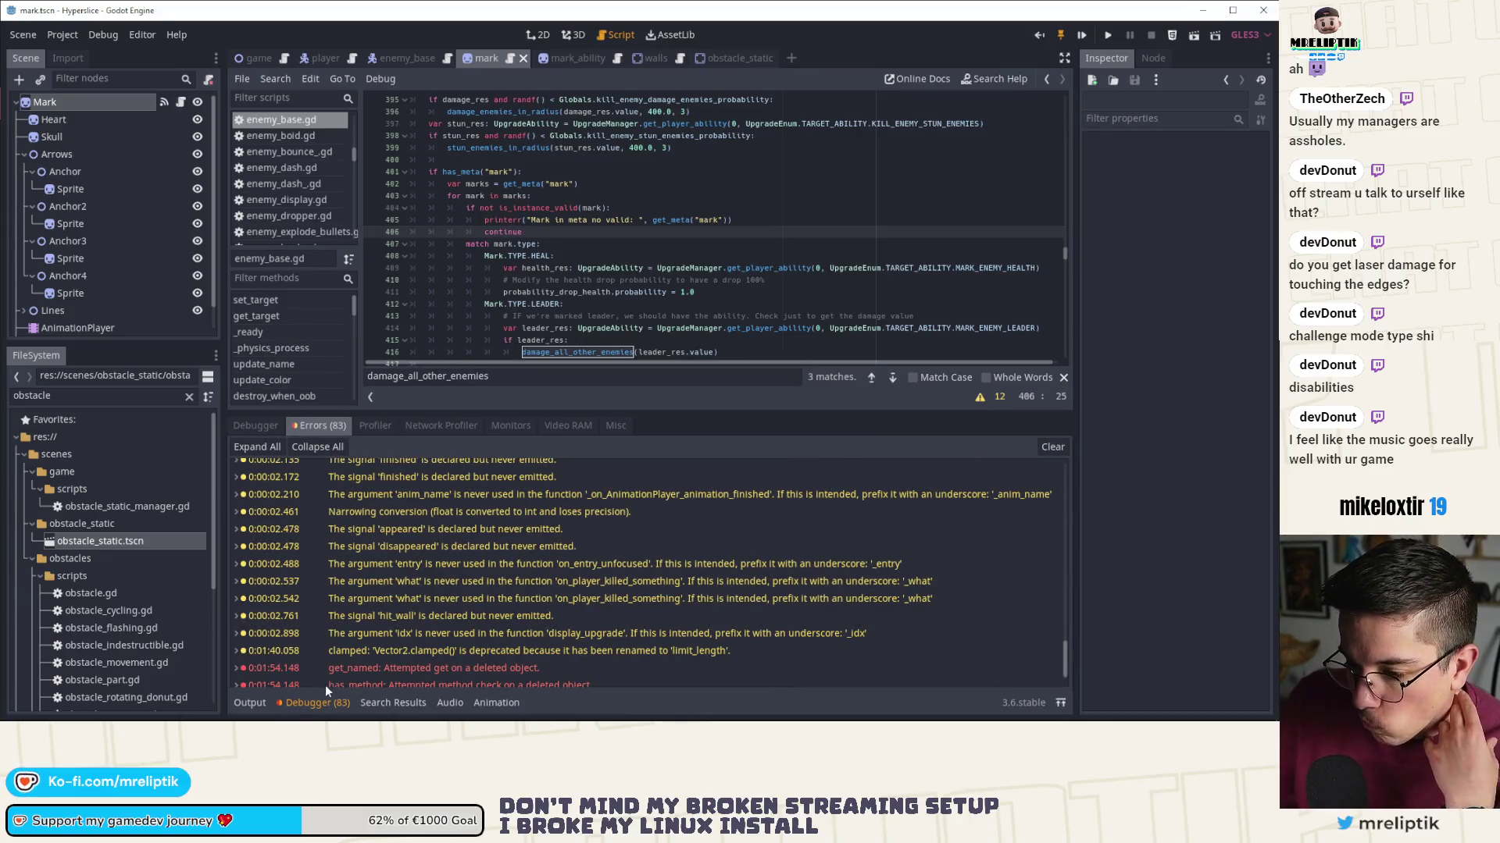
click(300, 703)
click(265, 706)
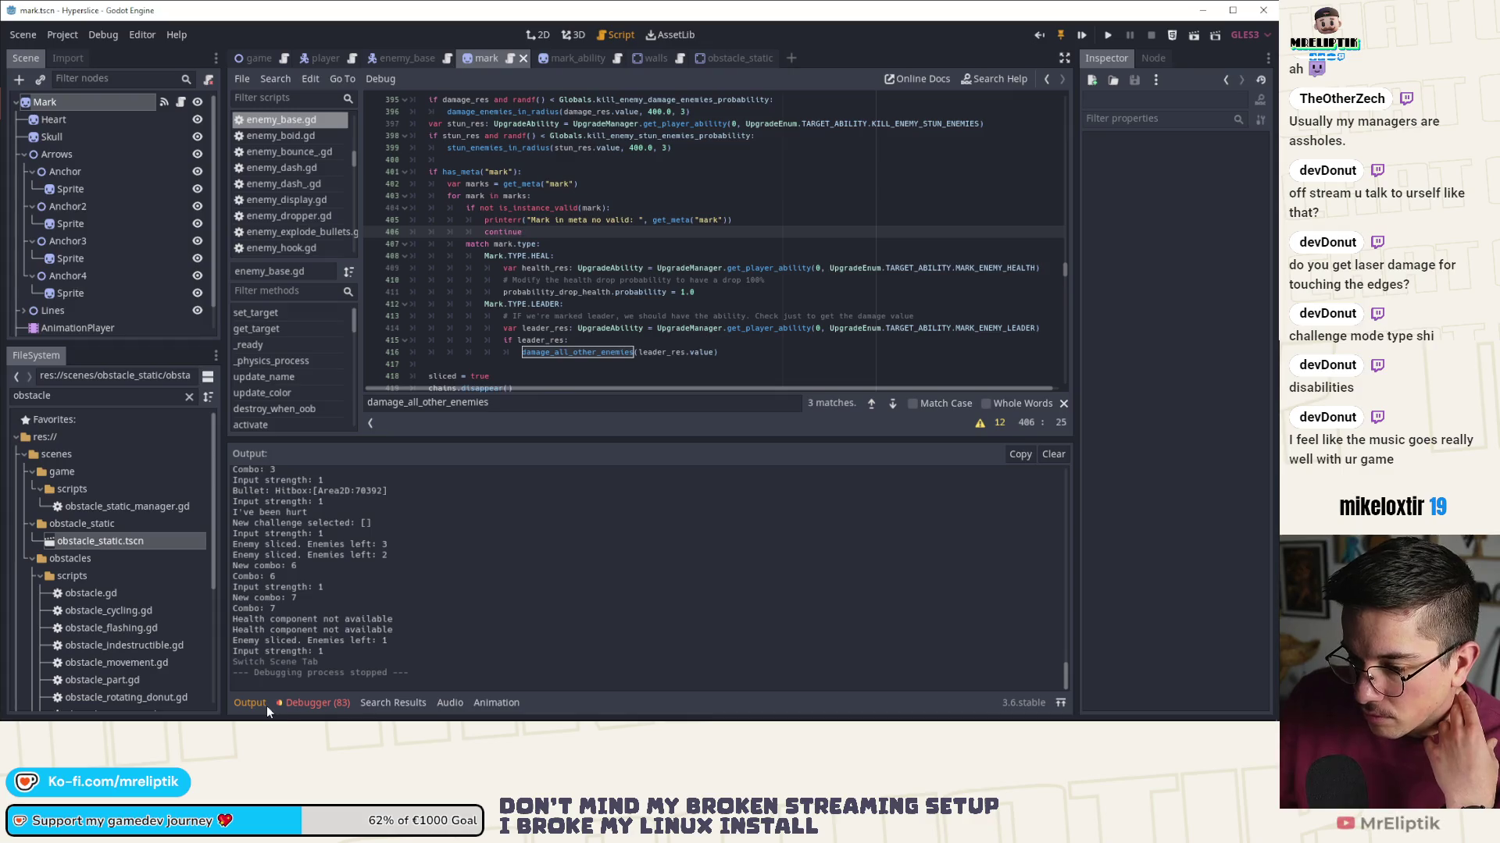
click(1084, 710)
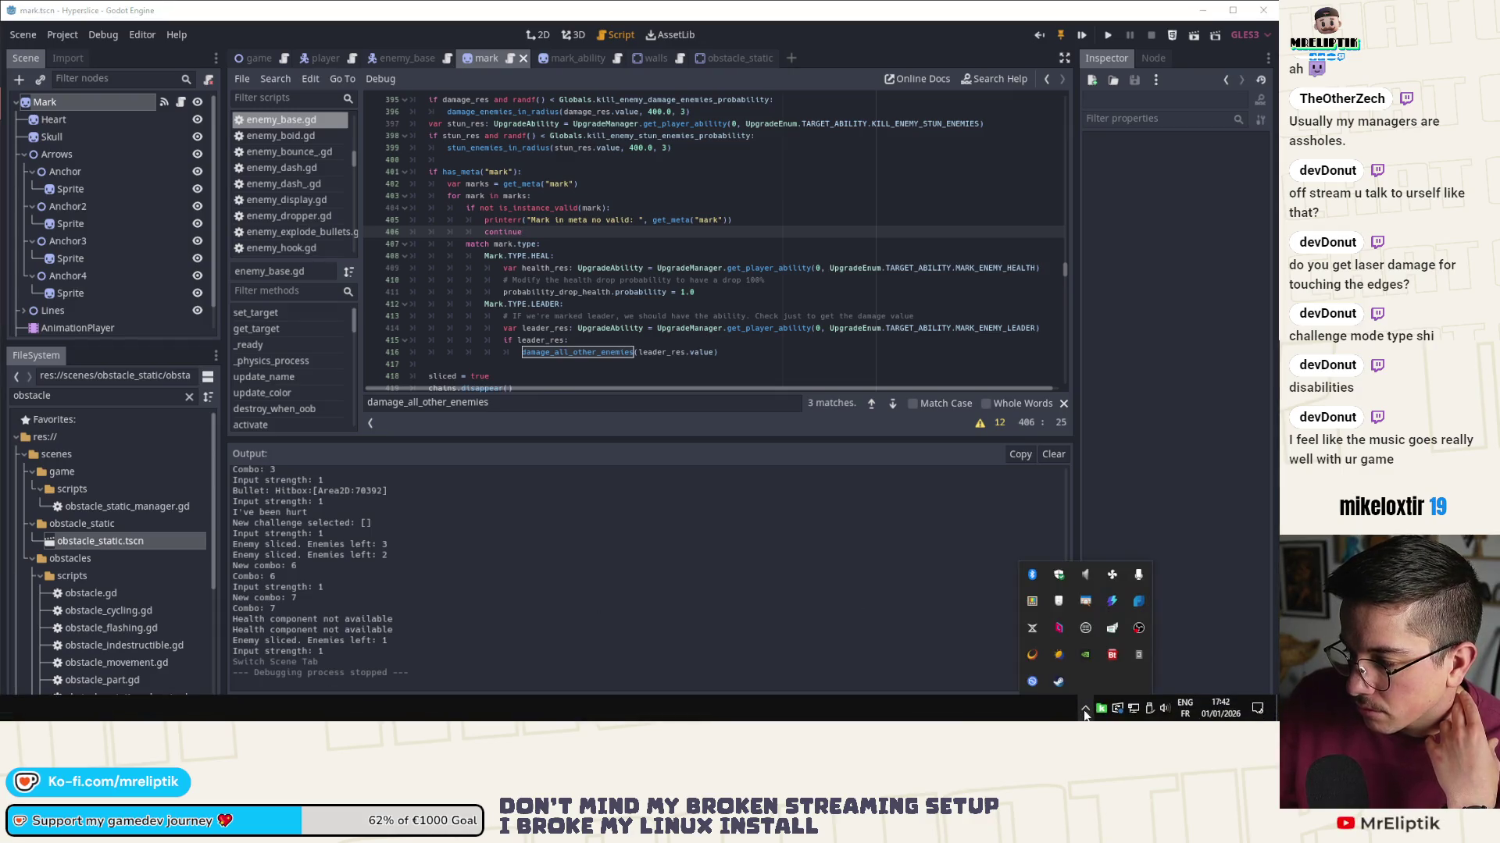
click(1085, 713)
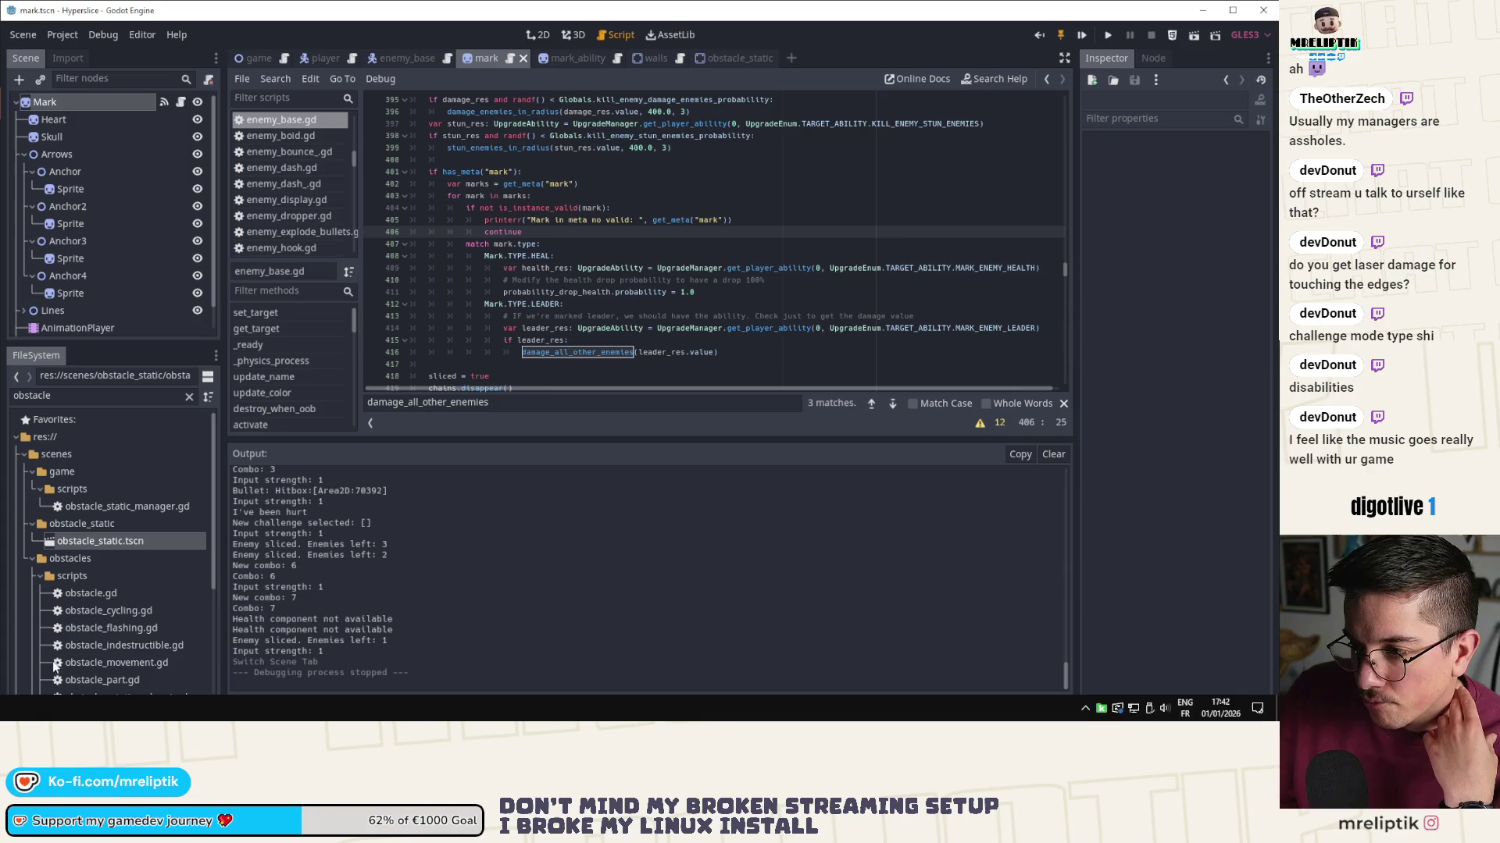
click(331, 700)
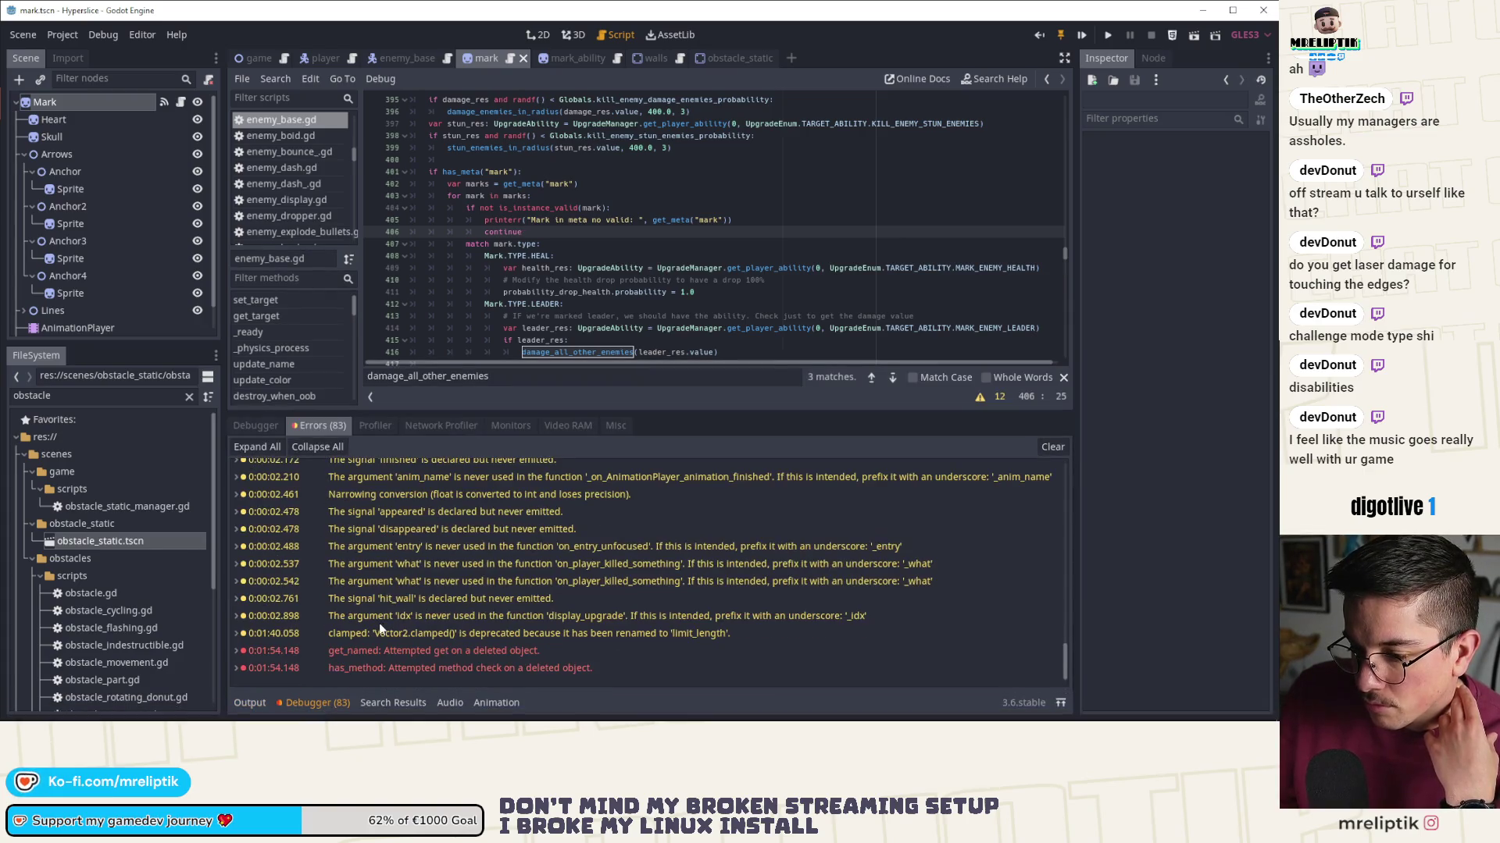
click(251, 709)
click(252, 709)
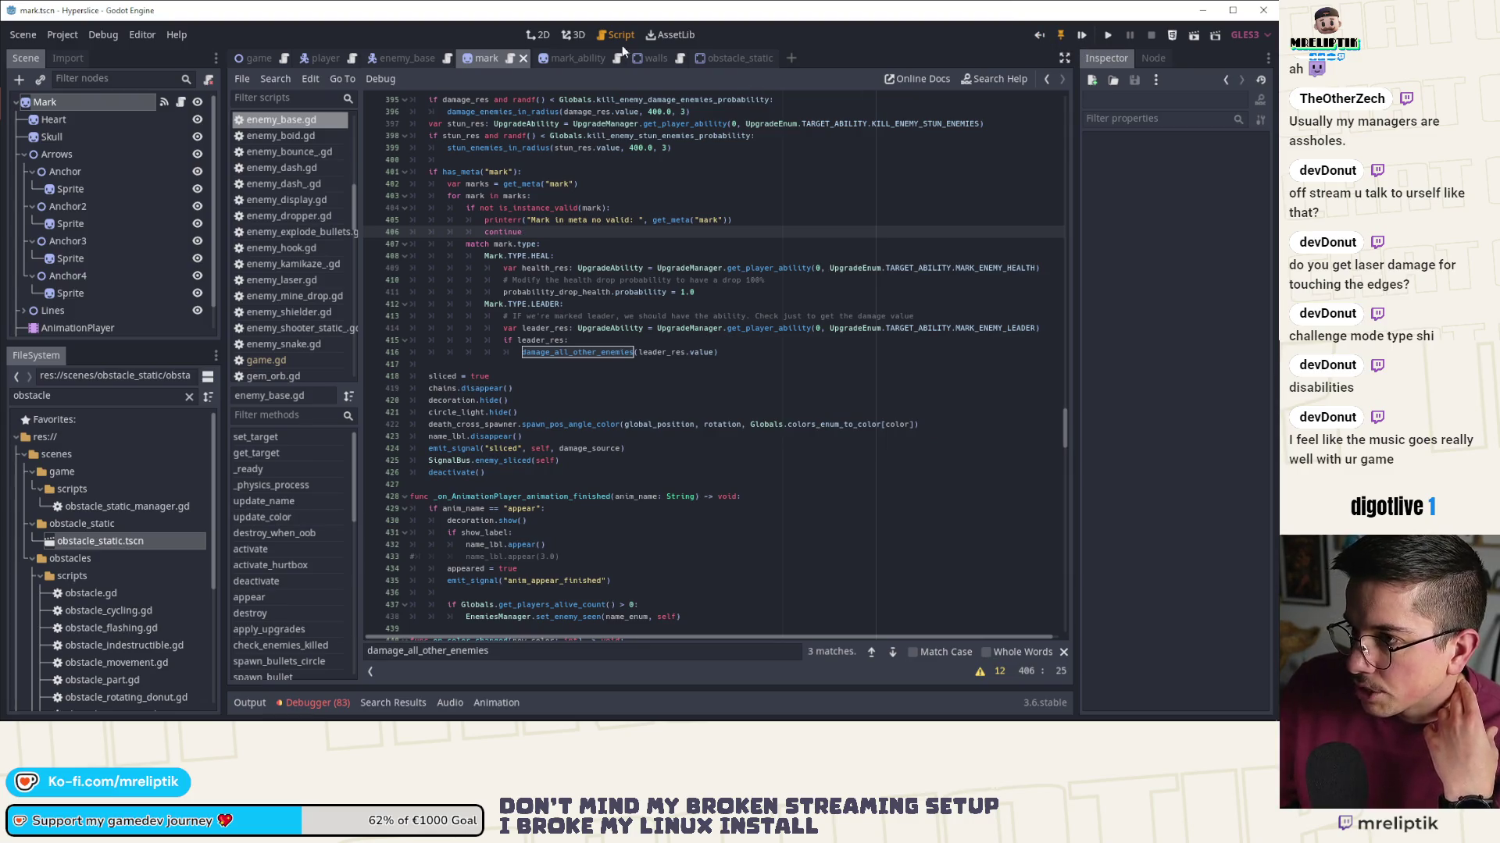
- In the 2D view, inspect the walls scene's CollisionPolygonLine and Line2D, then open obstacle_static
click(537, 35)
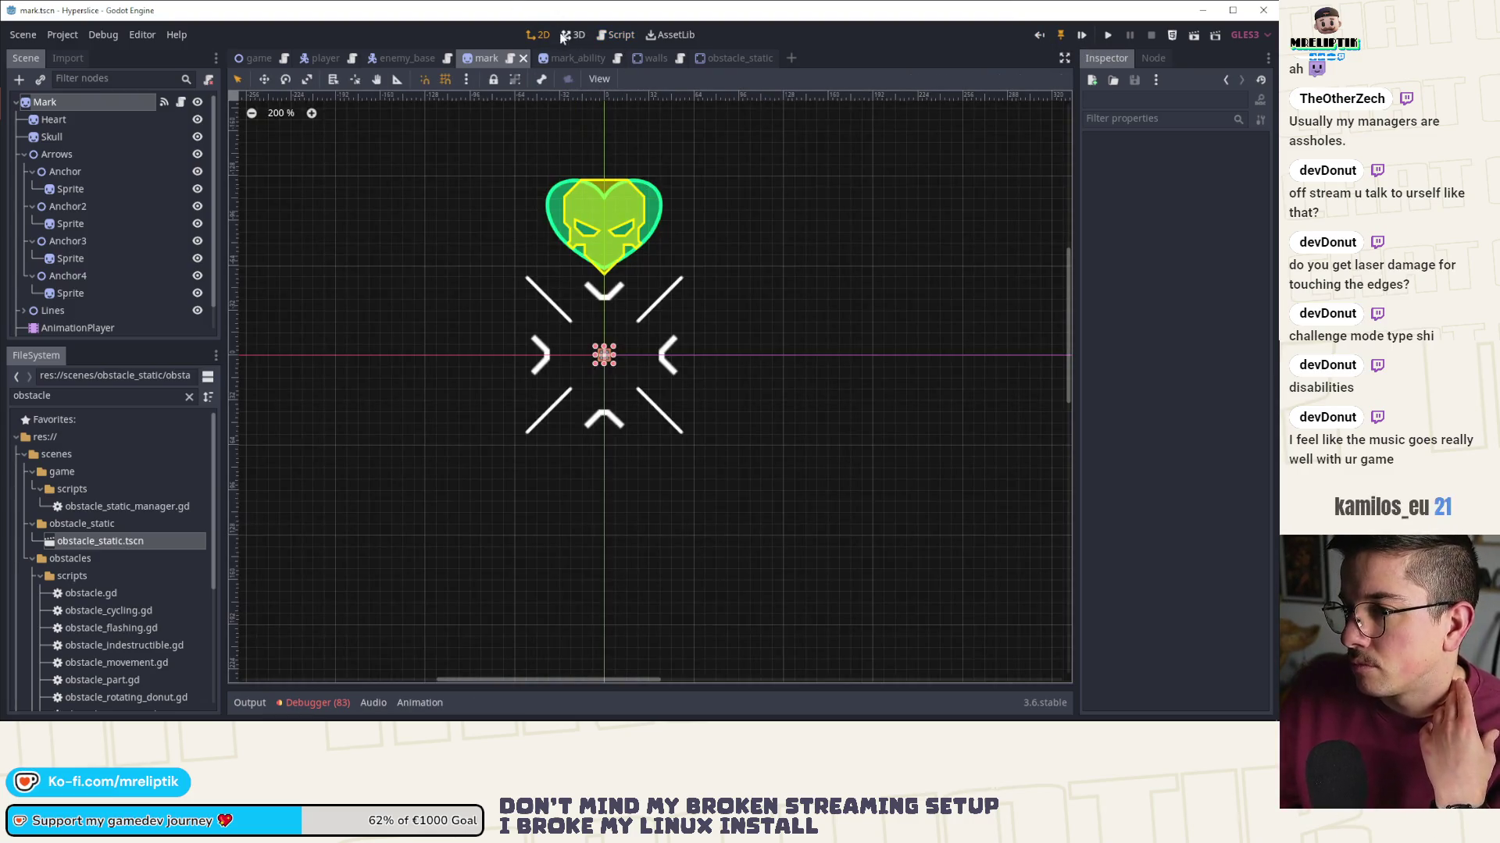
click(651, 57)
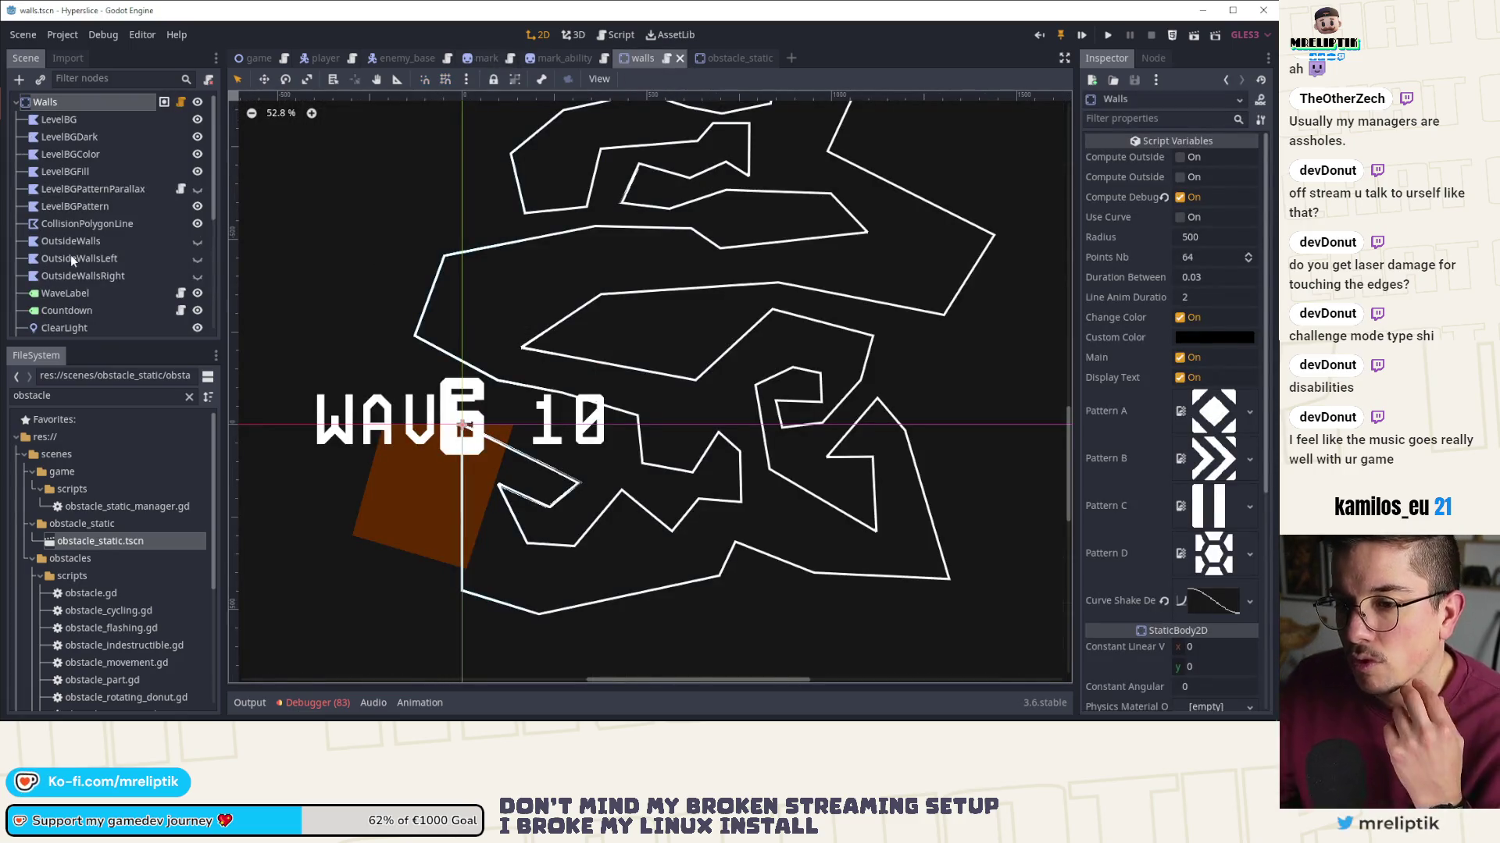
click(63, 222)
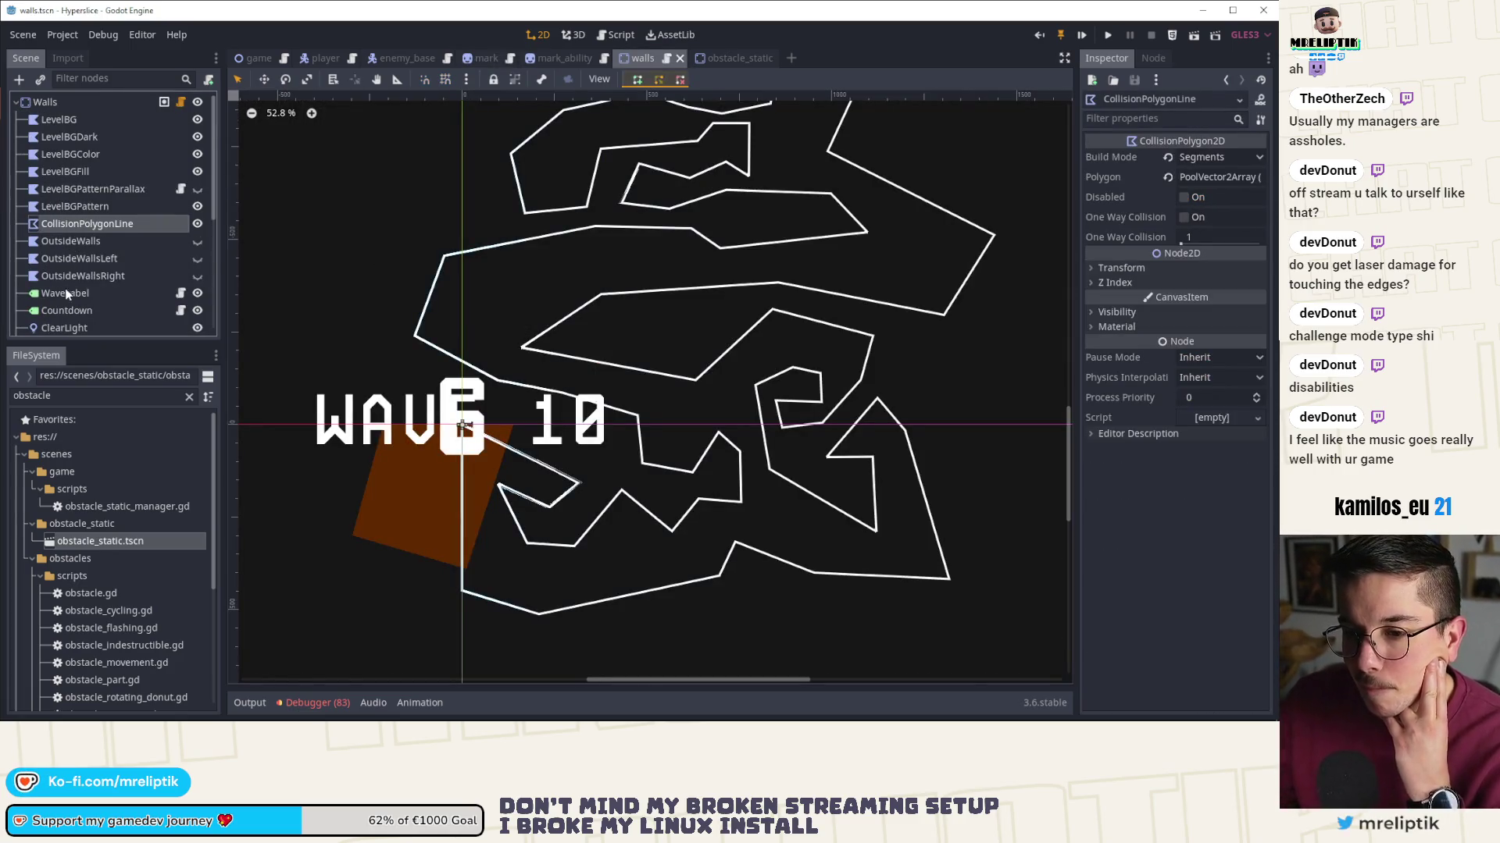
scroll(64, 288, down, 5)
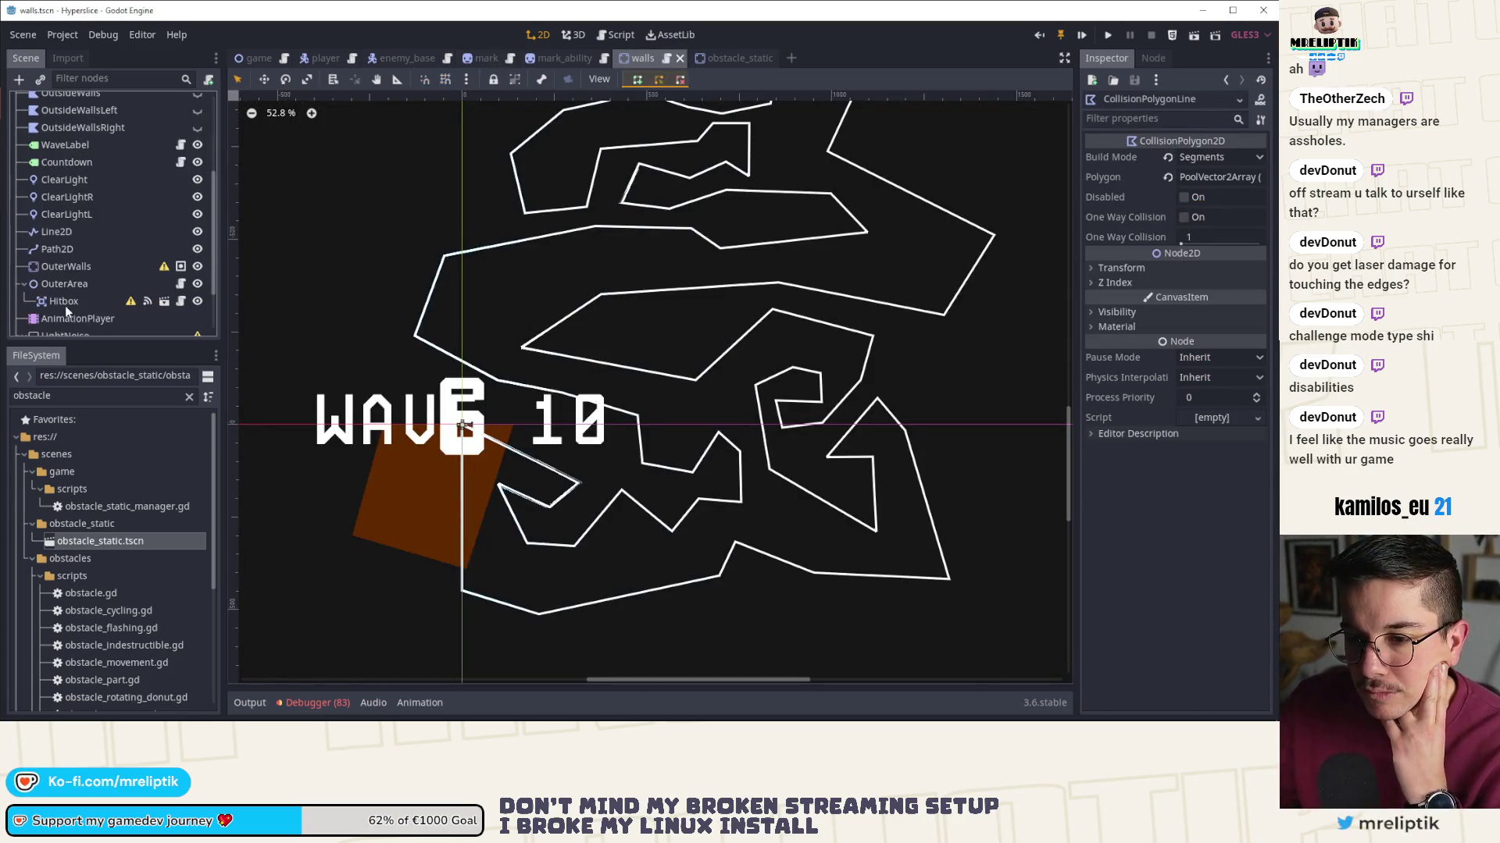
click(72, 233)
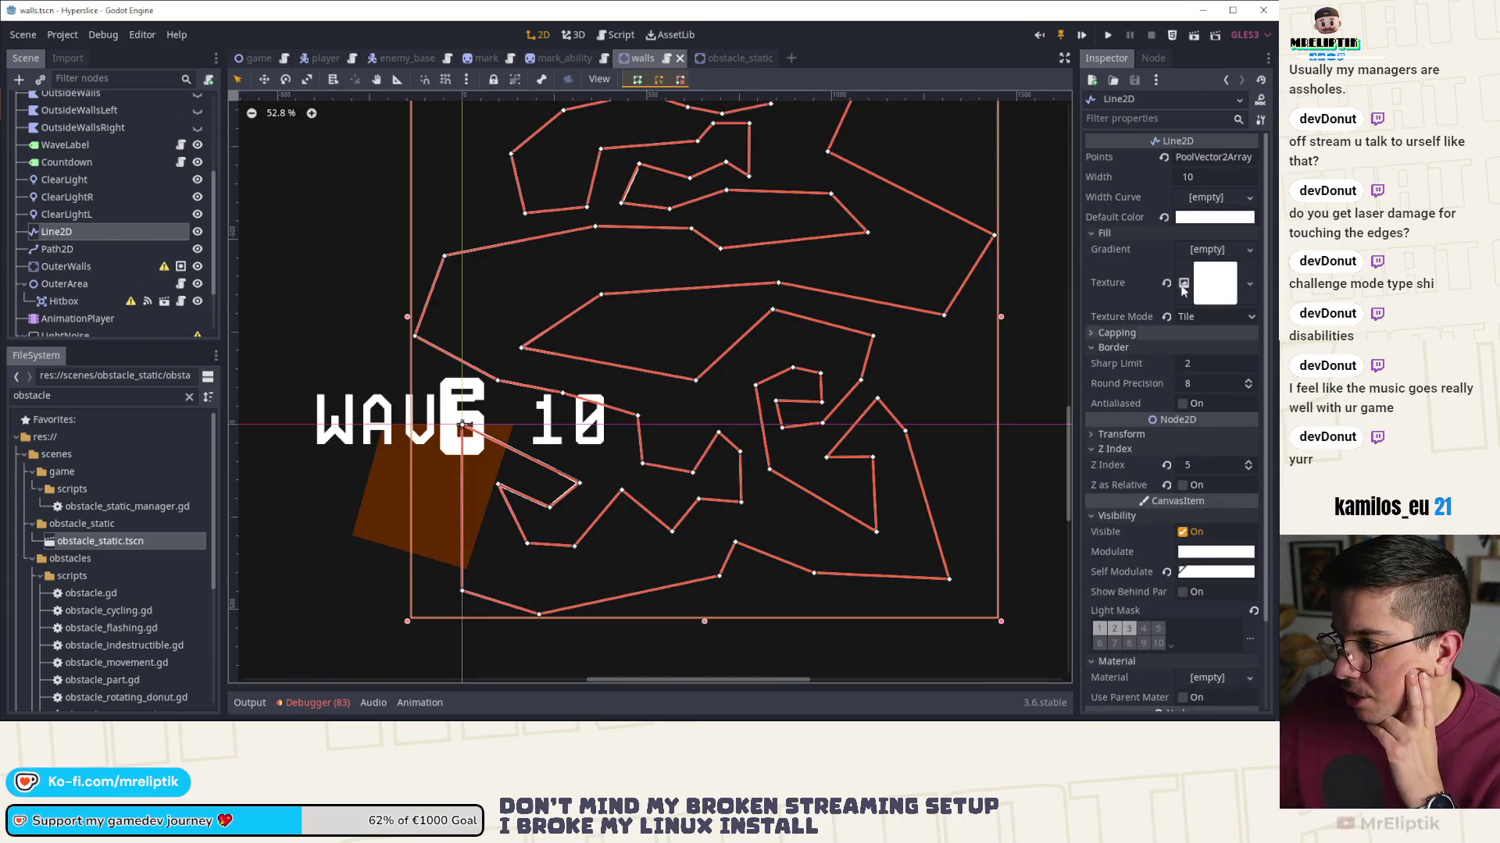
click(733, 56)
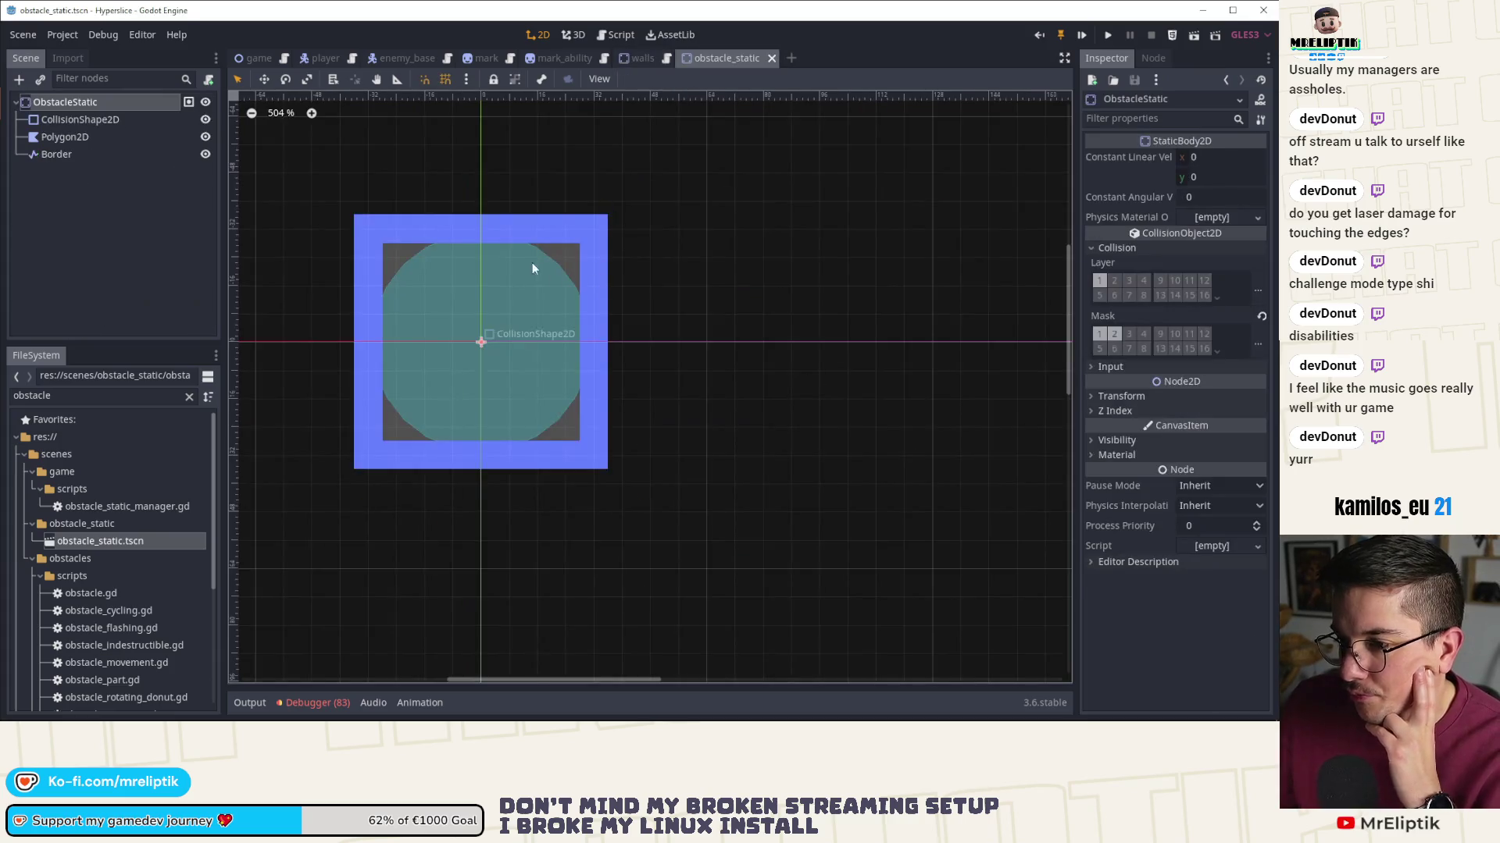
- Set the obstacle's Border line width to 6
click(149, 153)
click(110, 154)
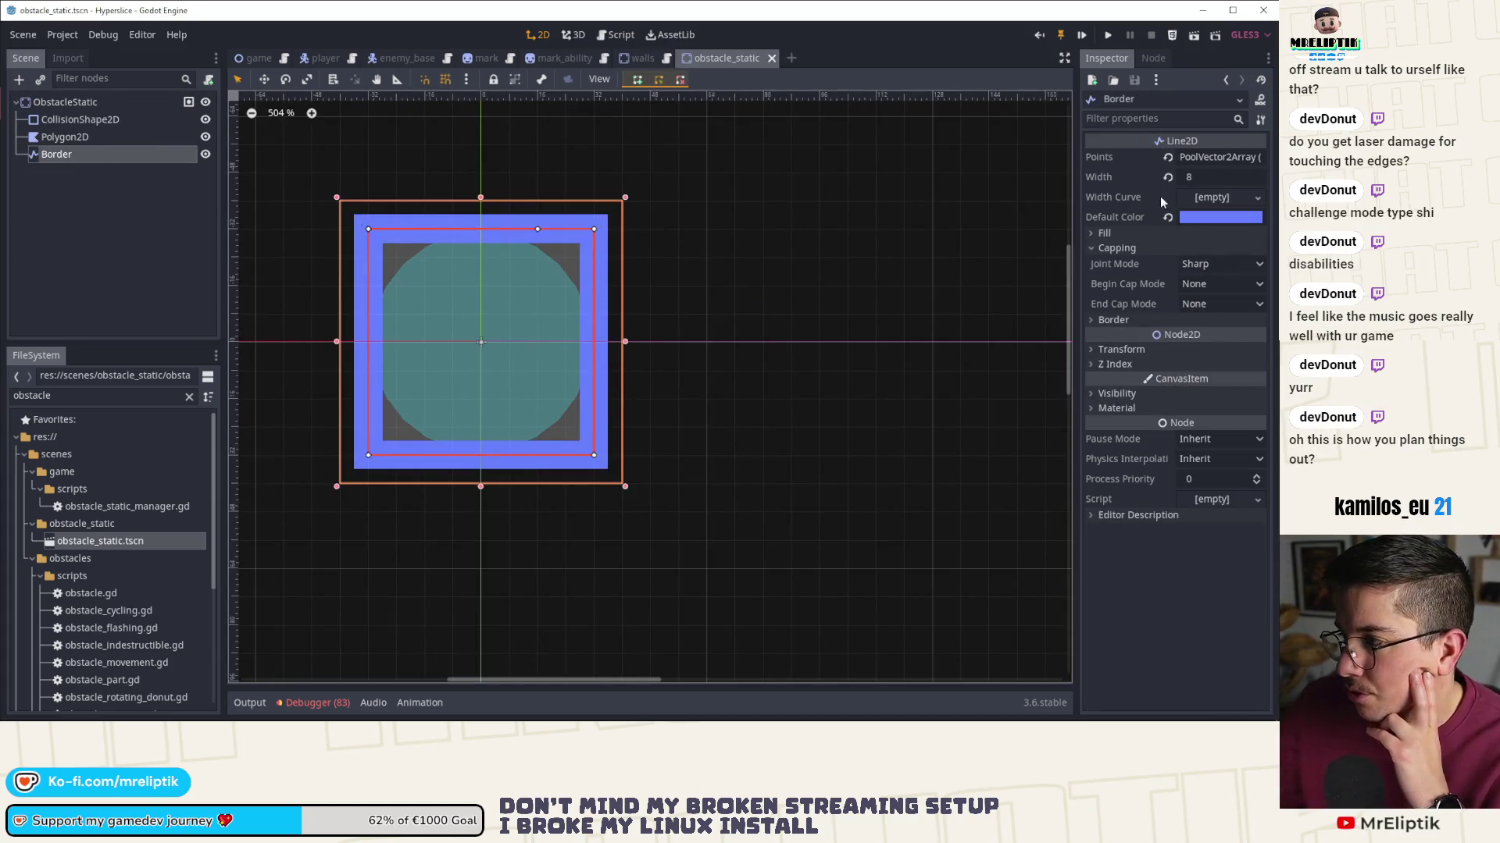
click(1213, 178)
text(6)
key(Return)
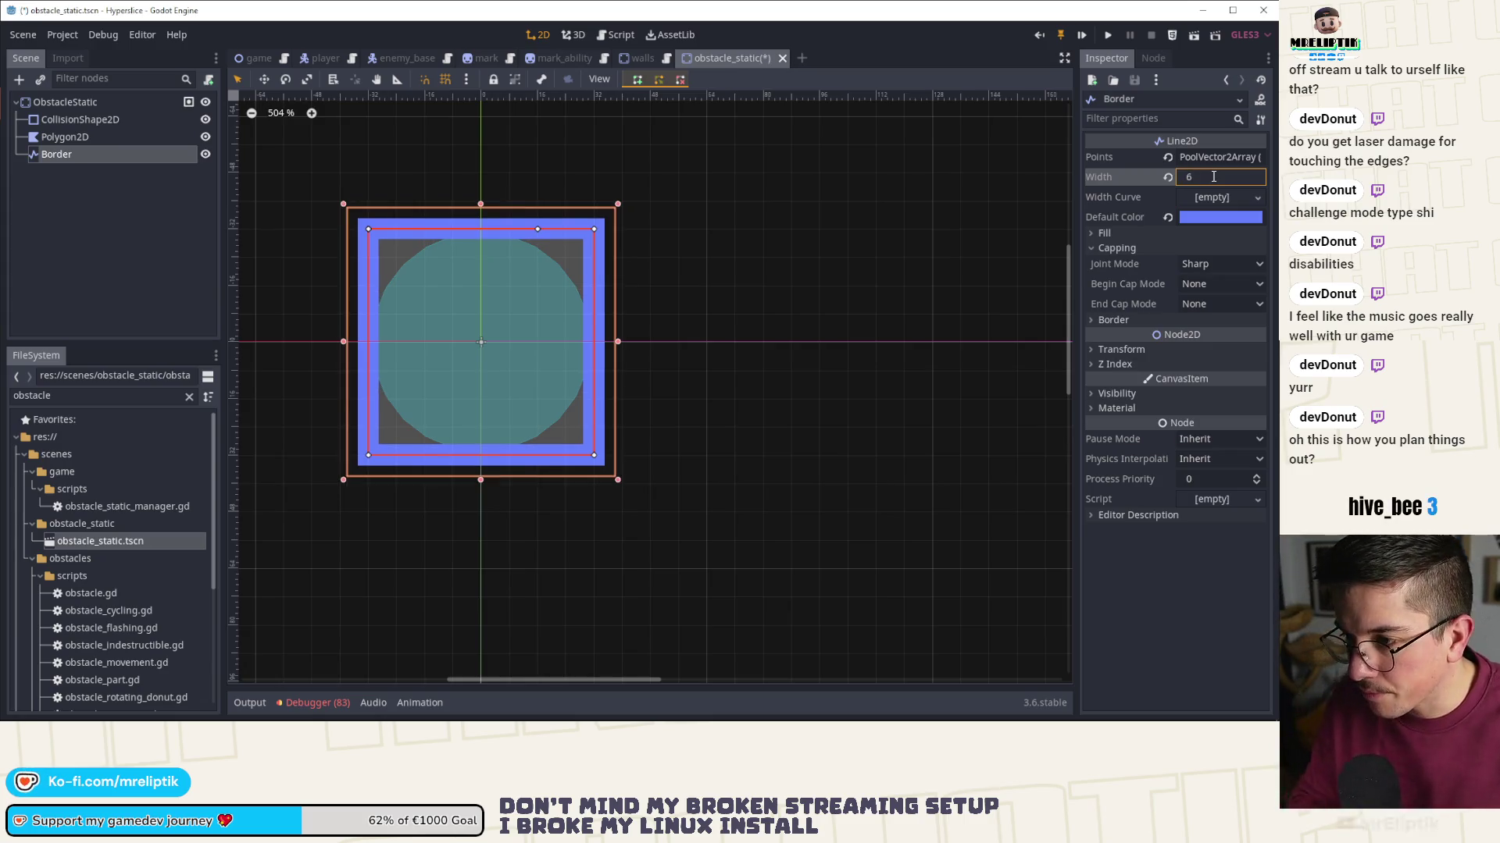
click(28, 172)
- Enlarge the CollisionShape2D circle radius to 34.97 and save the scene
click(77, 118)
scroll(423, 245, up, 3)
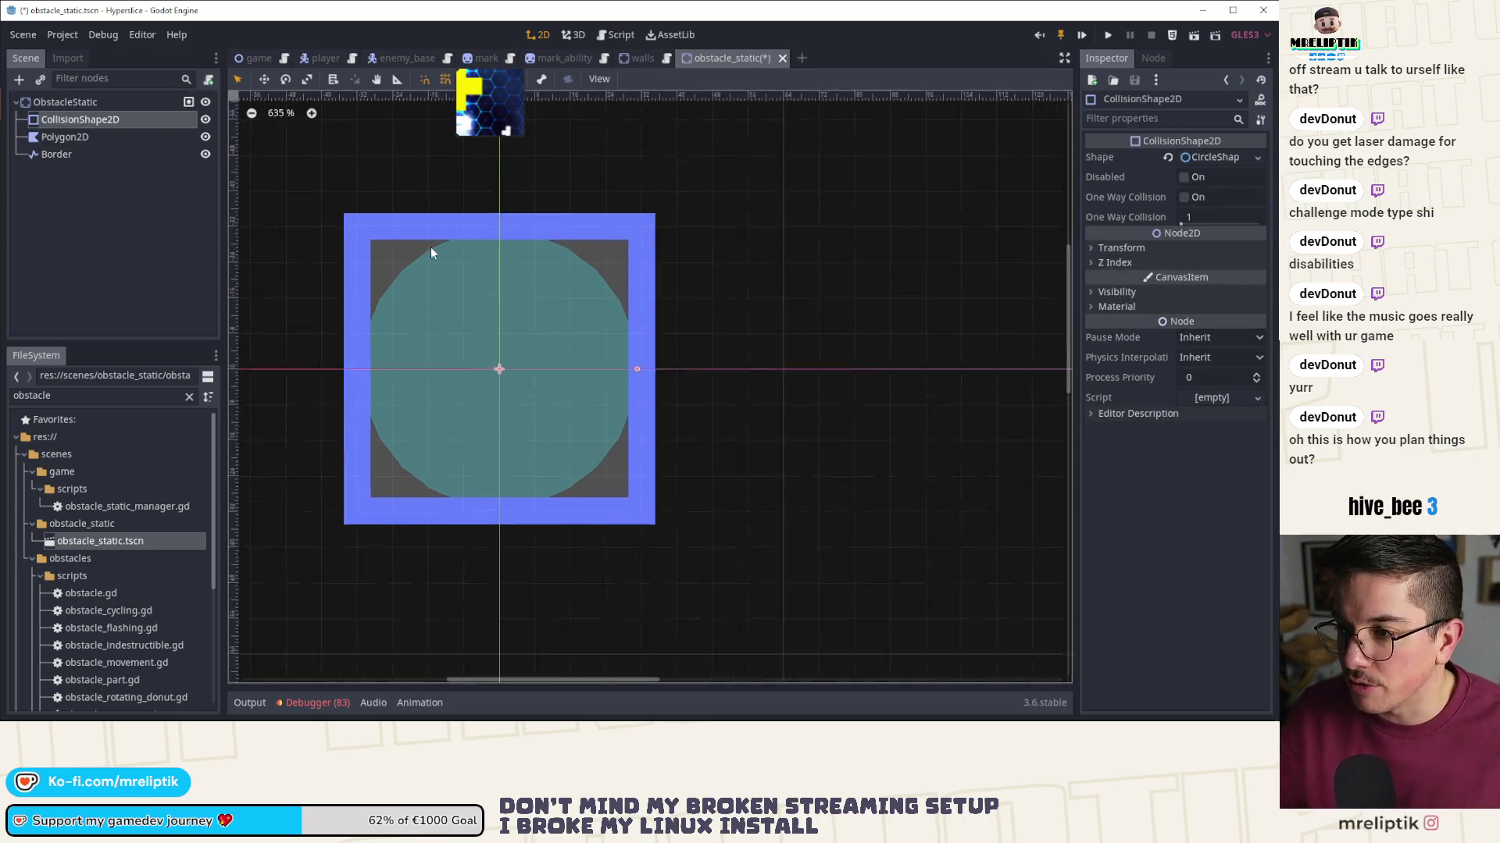
mouse_move(645, 375)
mouse_down()
mouse_move(693, 374)
mouse_move(666, 375)
mouse_up()
click(1215, 157)
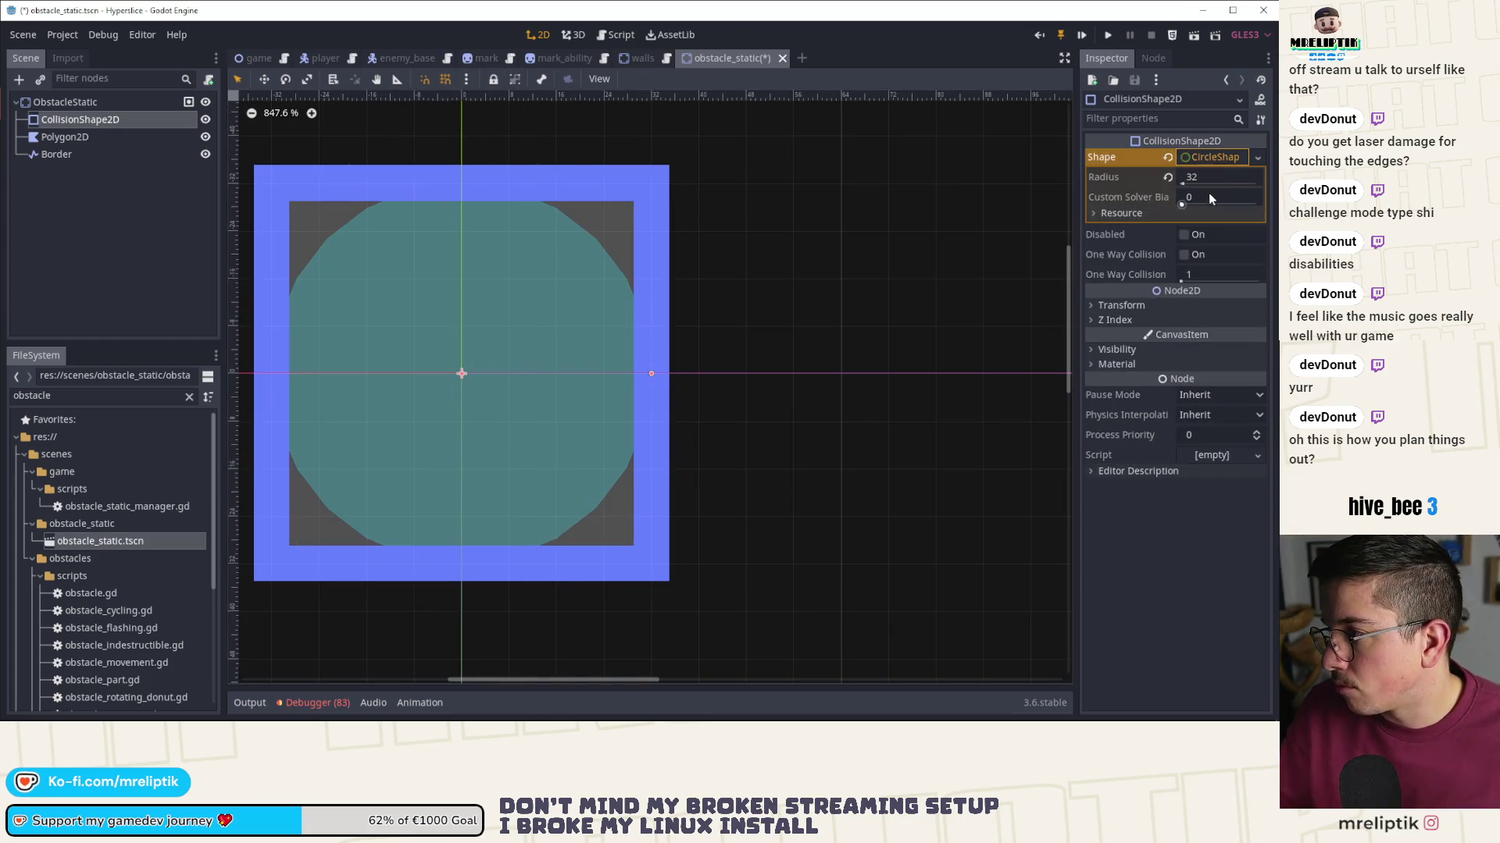
drag(1207, 176, 1231, 176)
key(ctrl+s)
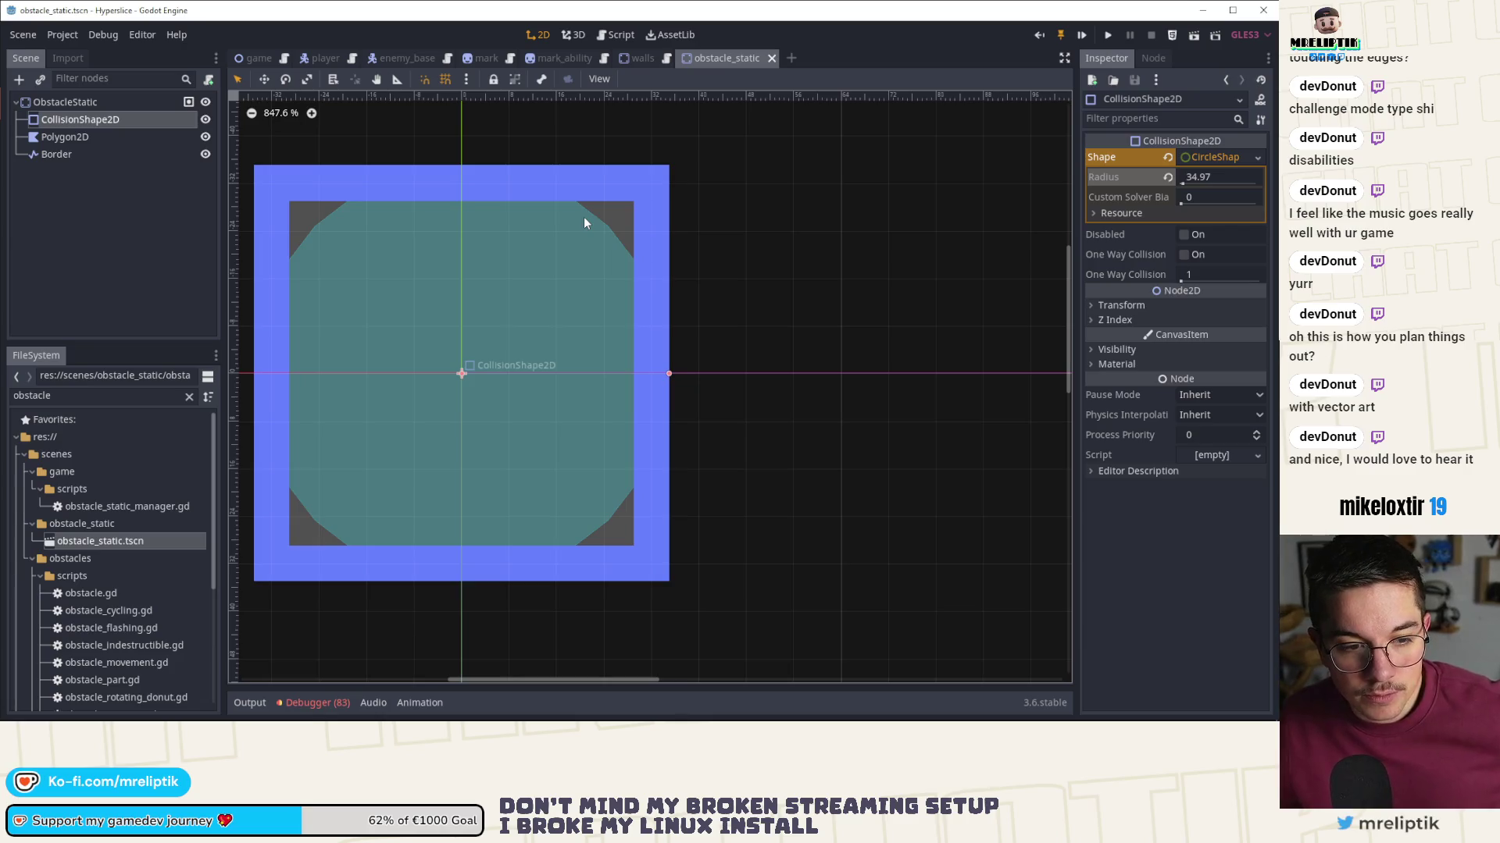
- Recentre the obstacle, set the Border line's Default Color to white (ffffff), and save
click(303, 236)
scroll(466, 270, down, 3)
drag(478, 320, 555, 318)
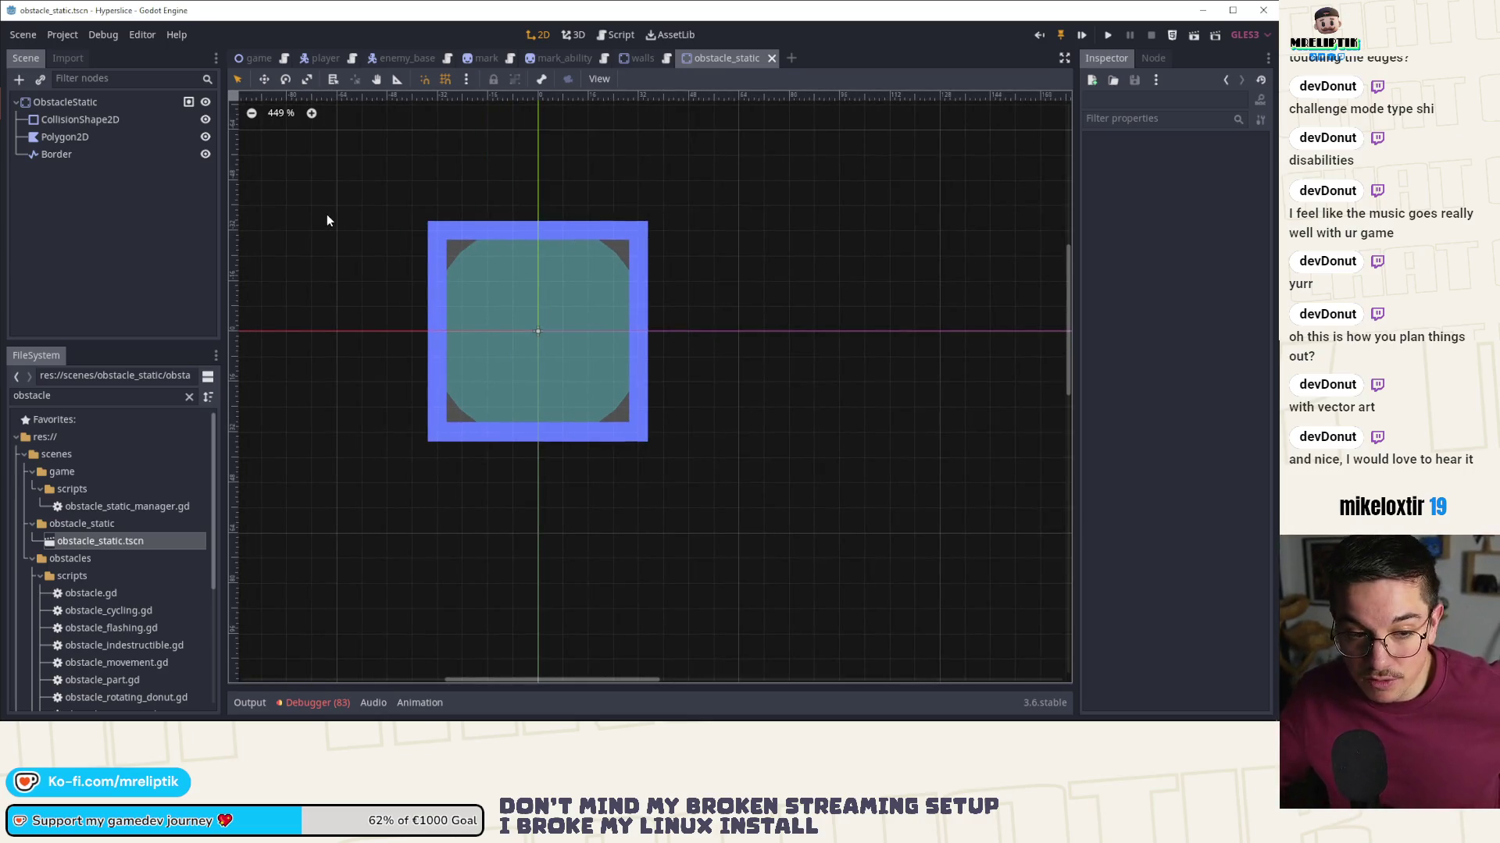
click(94, 103)
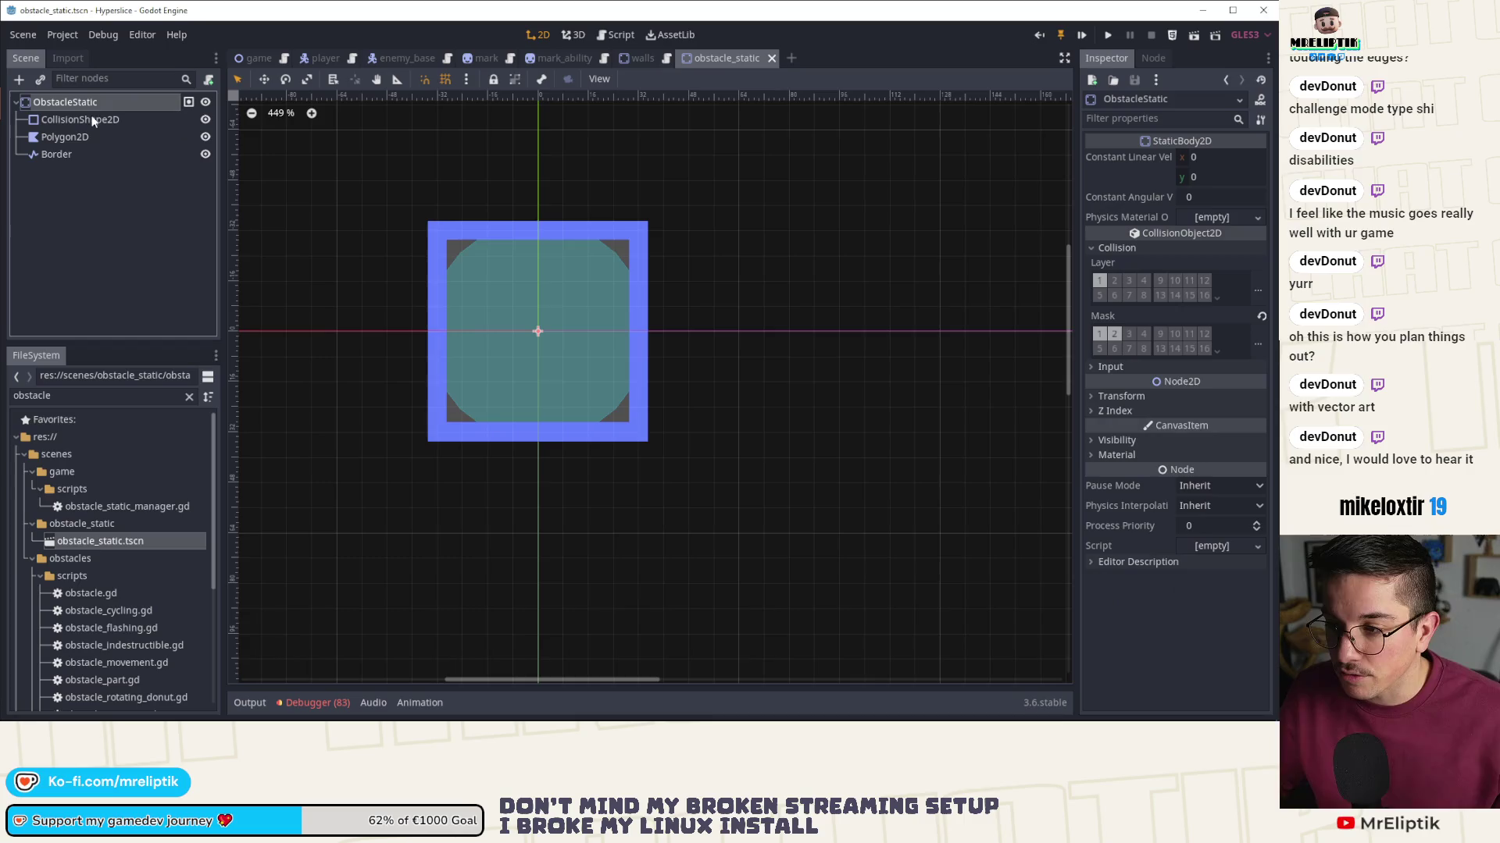
click(91, 136)
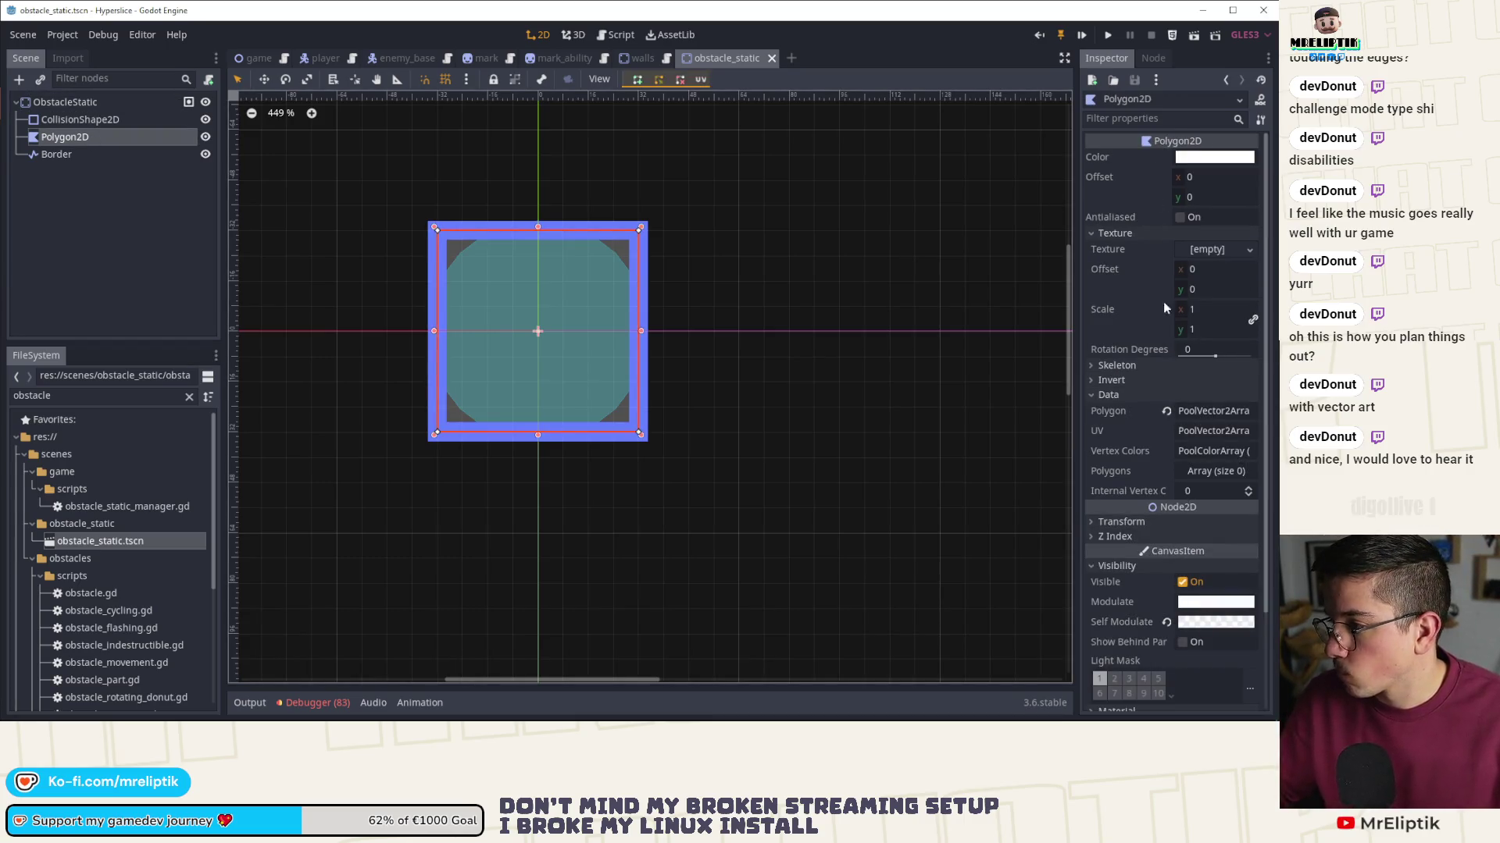
click(76, 157)
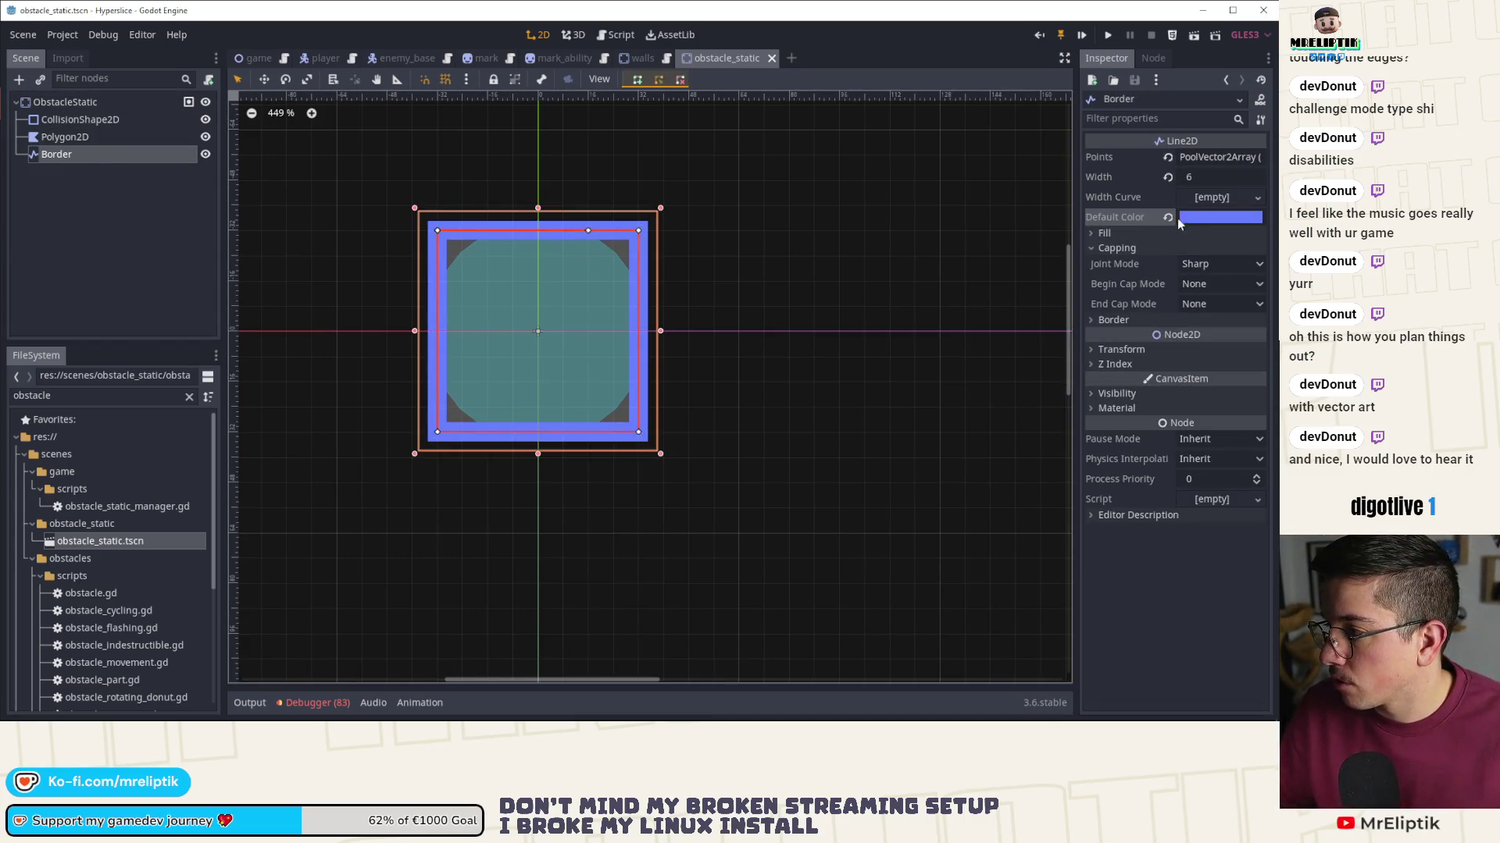
click(1223, 223)
drag(1093, 117, 976, 27)
click(172, 292)
key(ctrl+s)
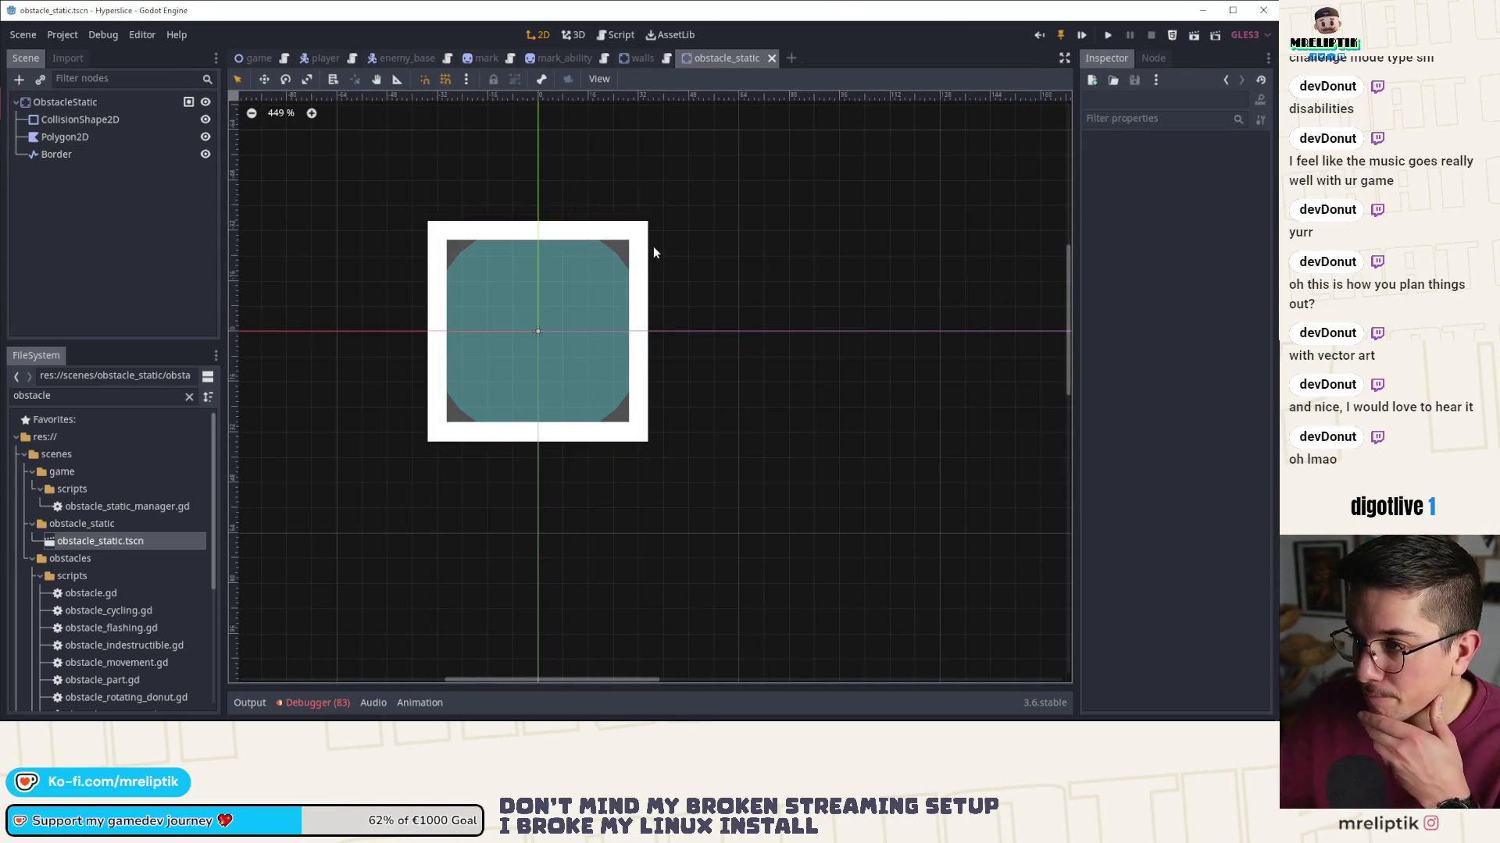
mouse_move(639, 57)
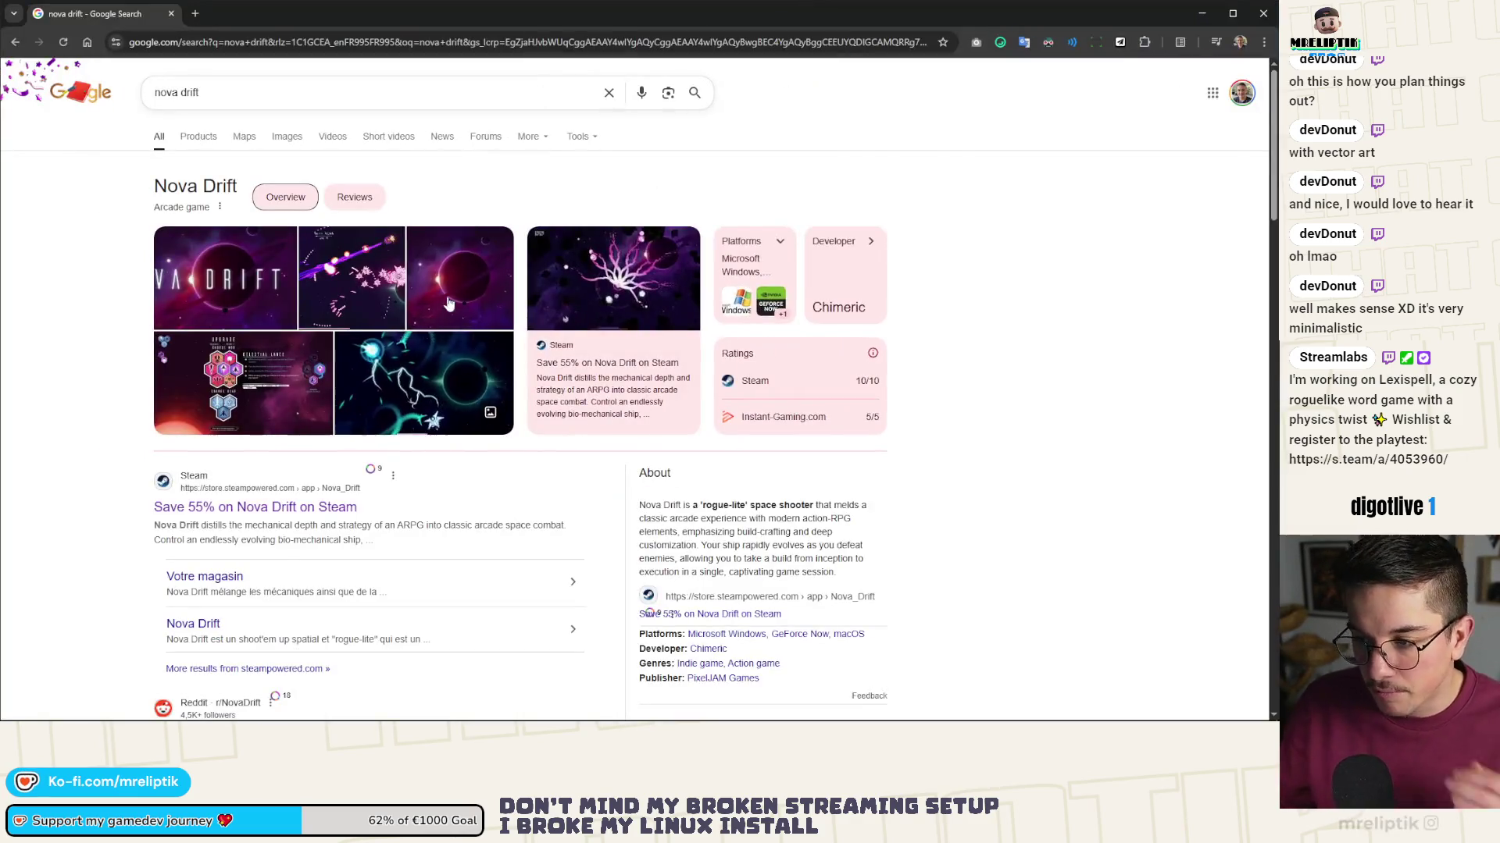
- Bring up the browser's Google search results for 'nova drift'
click(460, 278)
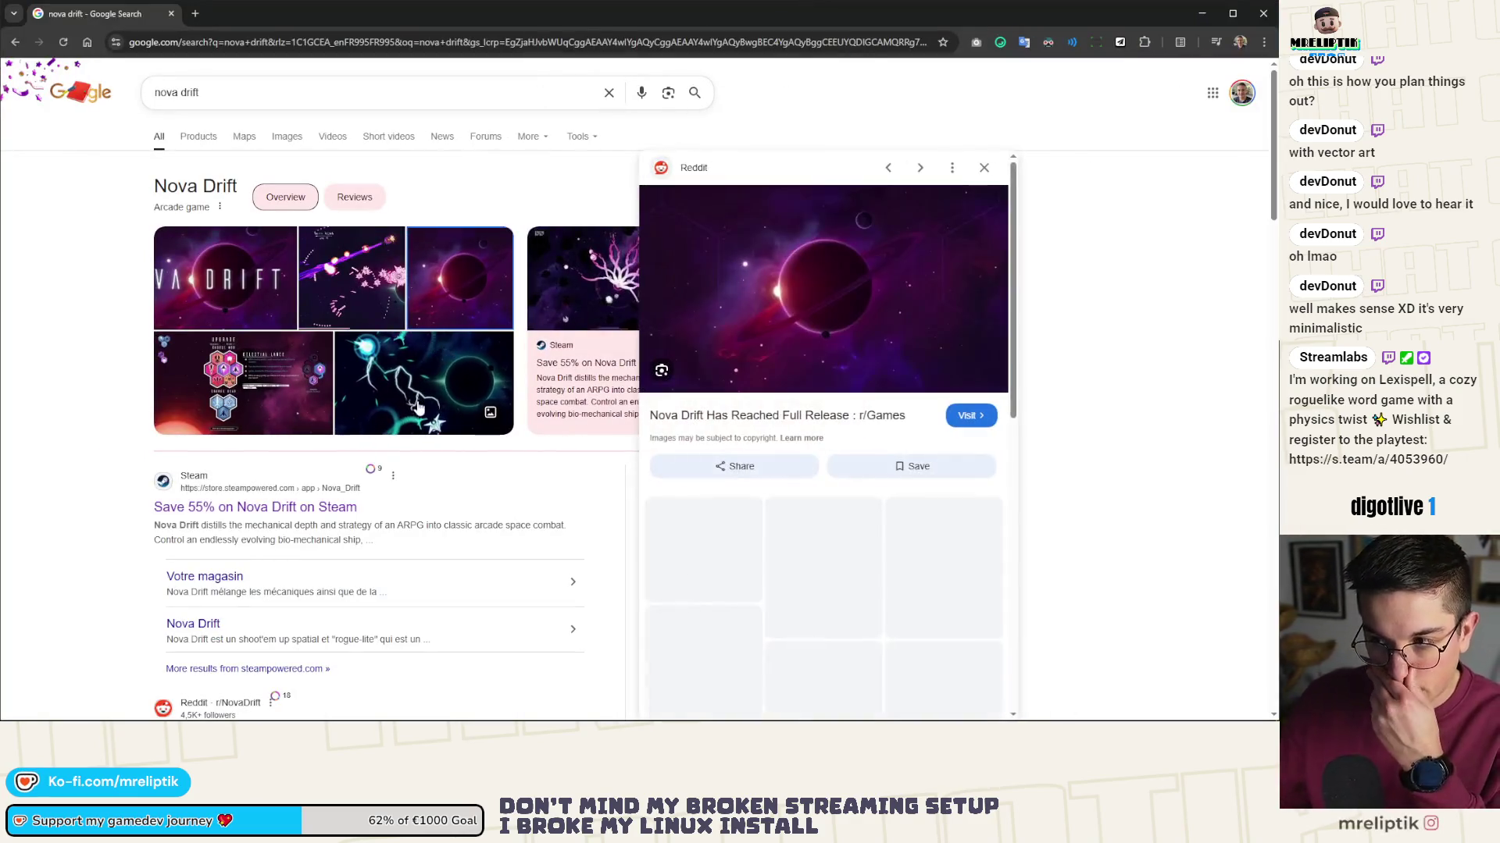
- Browse Nova Drift image previews and the Rock Paper Shotgun article, then open its Steam page
click(418, 406)
key(Left)
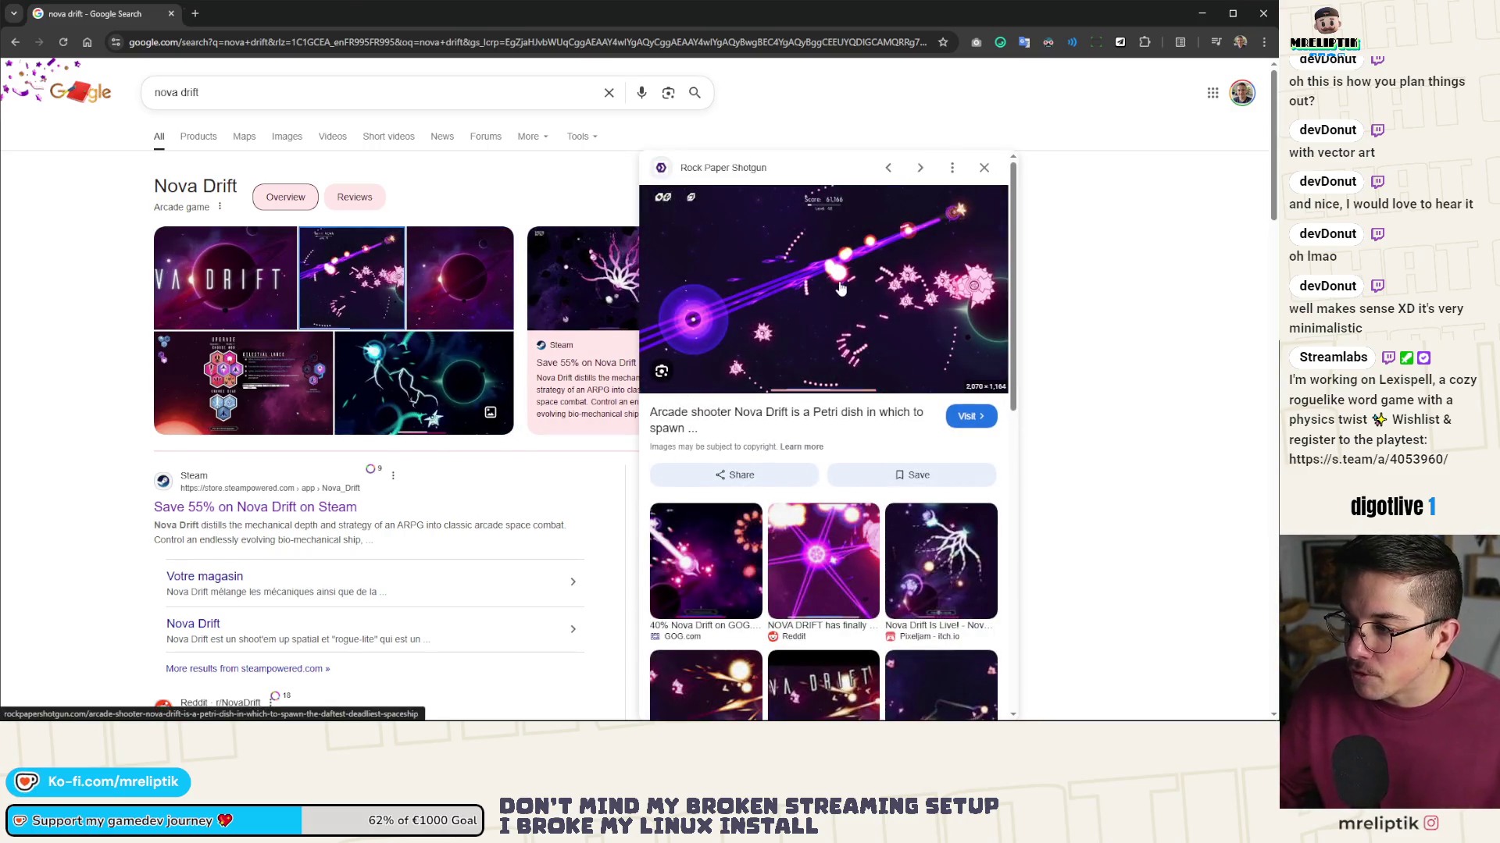
click(258, 13)
scroll(562, 277, down, 5)
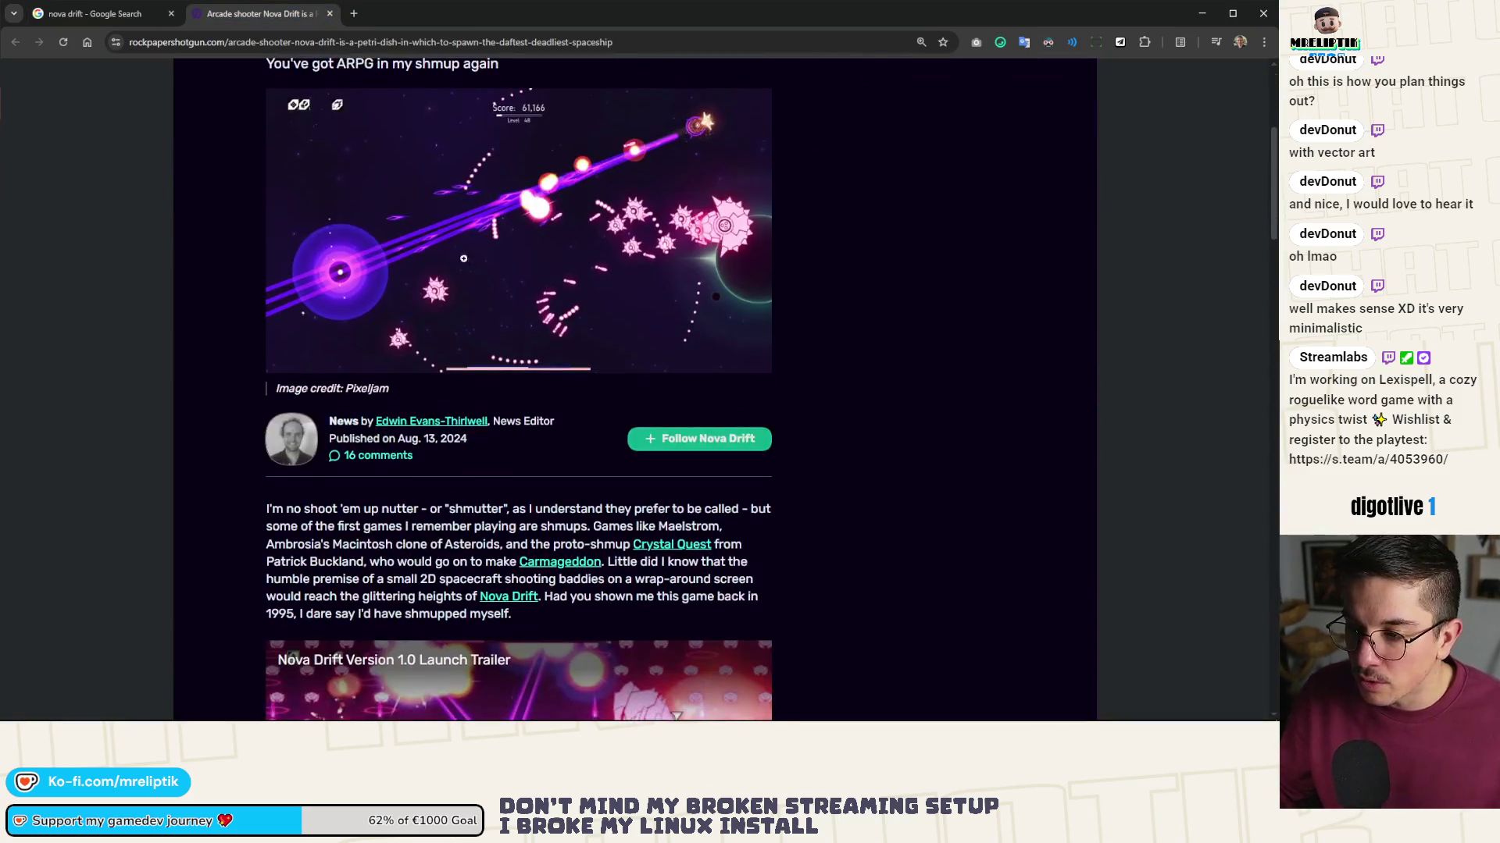
scroll(562, 277, down, 5)
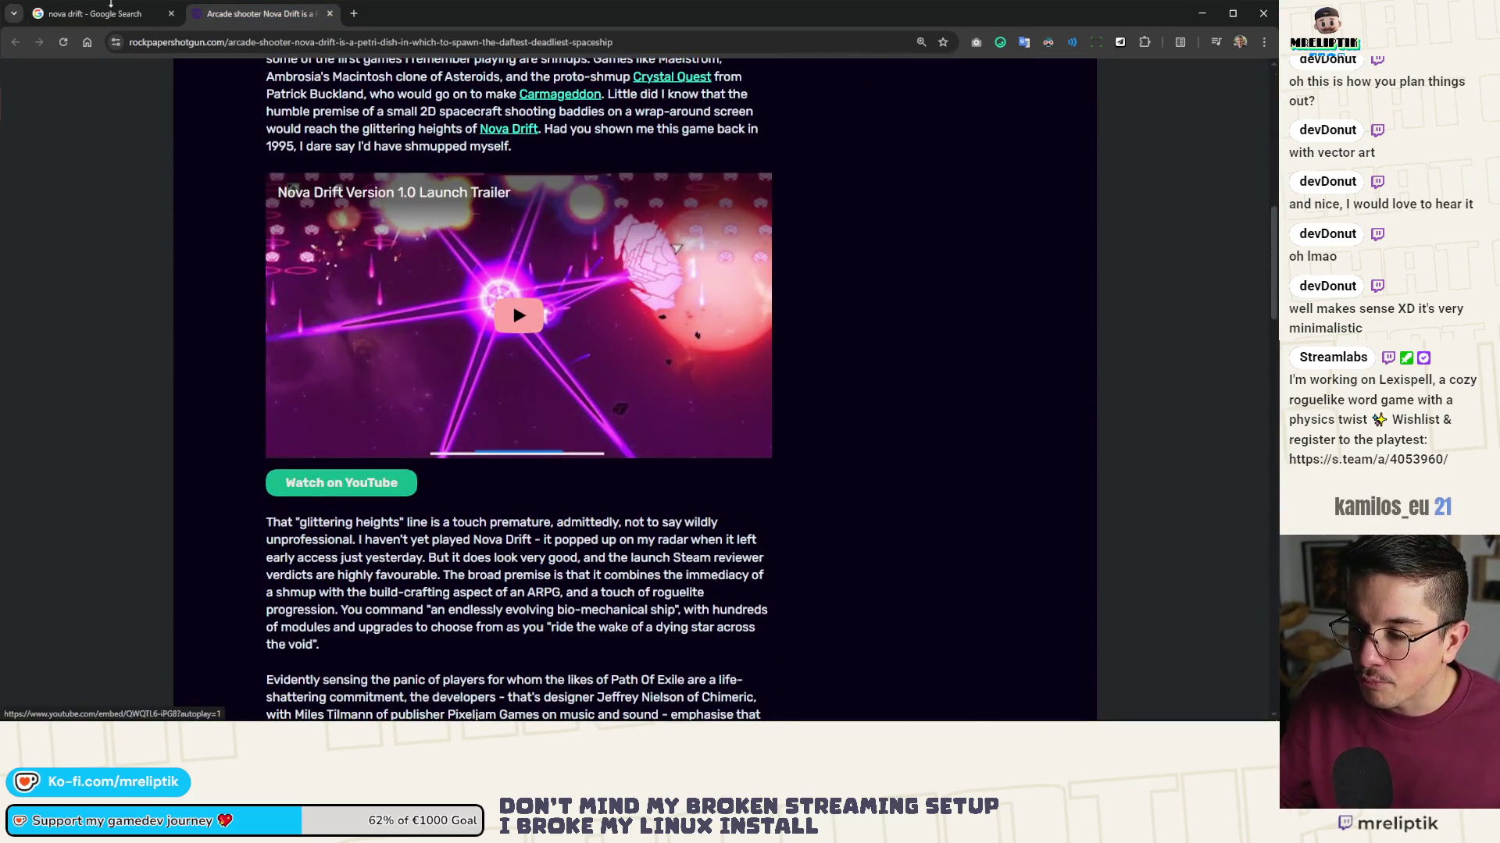
click(94, 13)
click(282, 509)
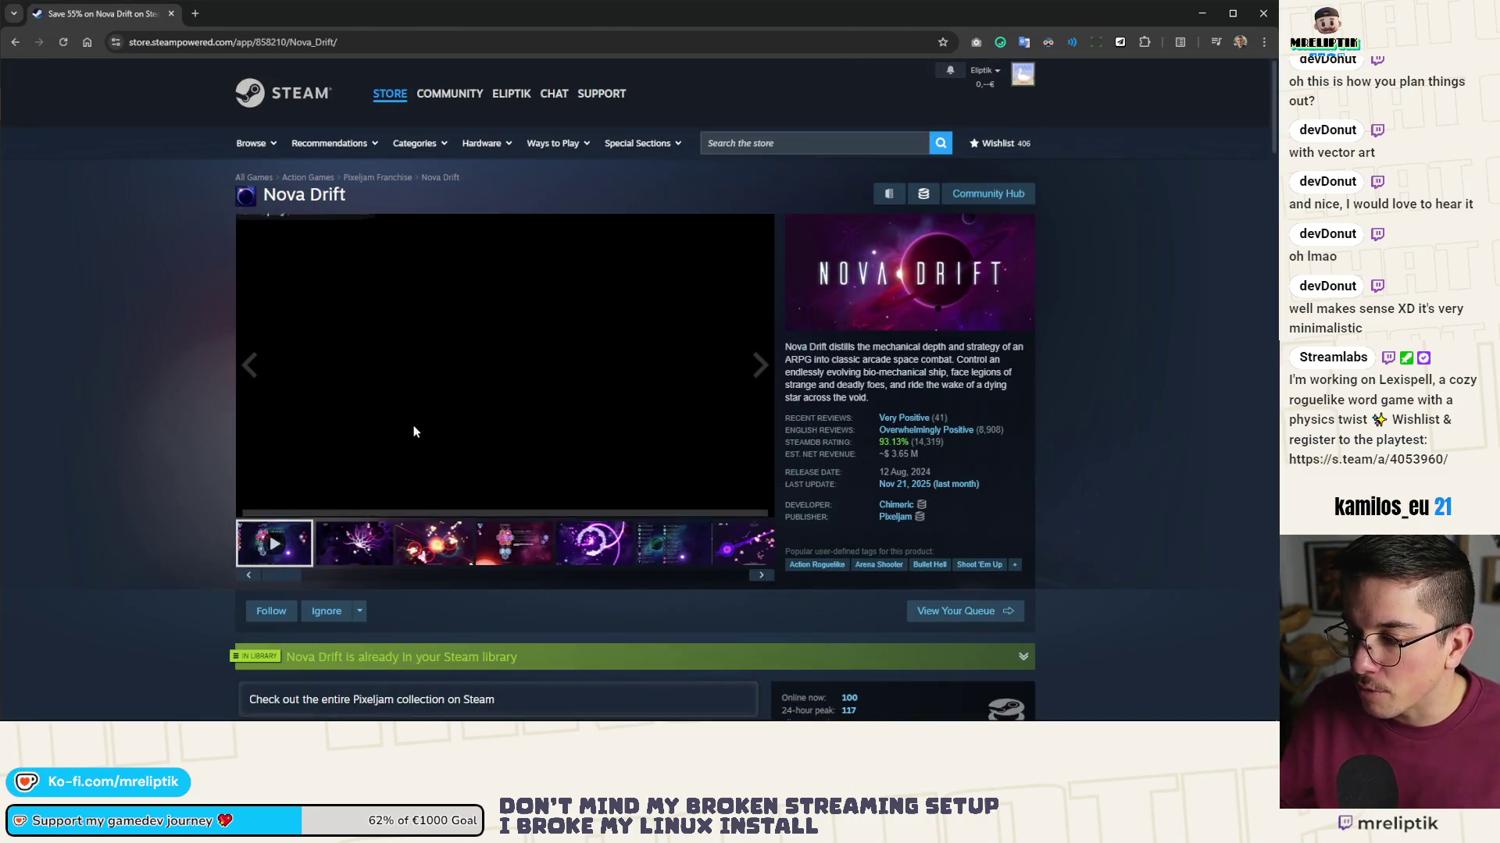
- Watch Nova Drift's trailer in the enlarged Steam viewer, then close the browser
click(735, 508)
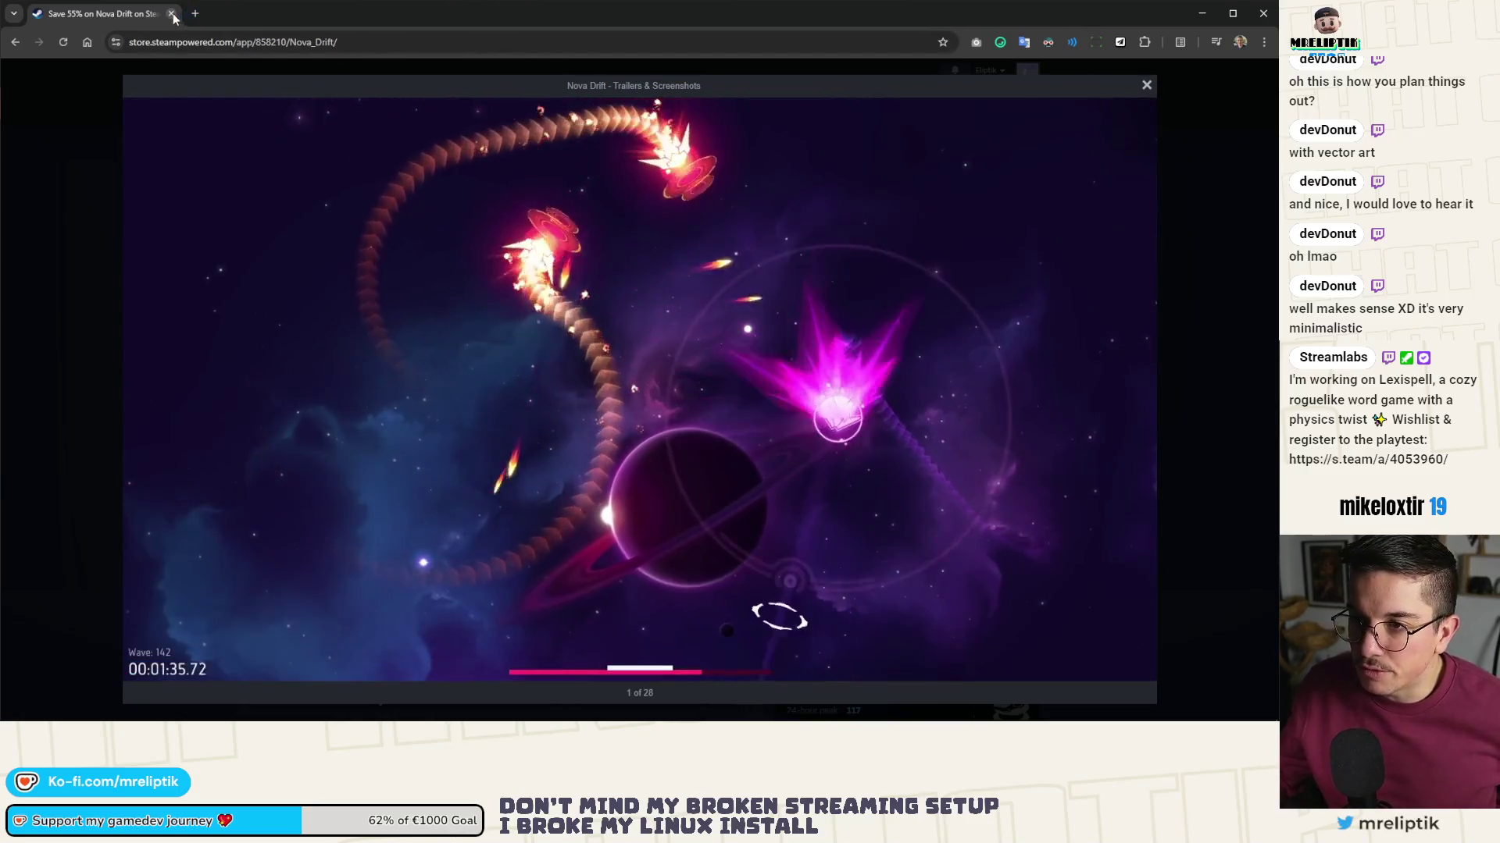
click(172, 14)
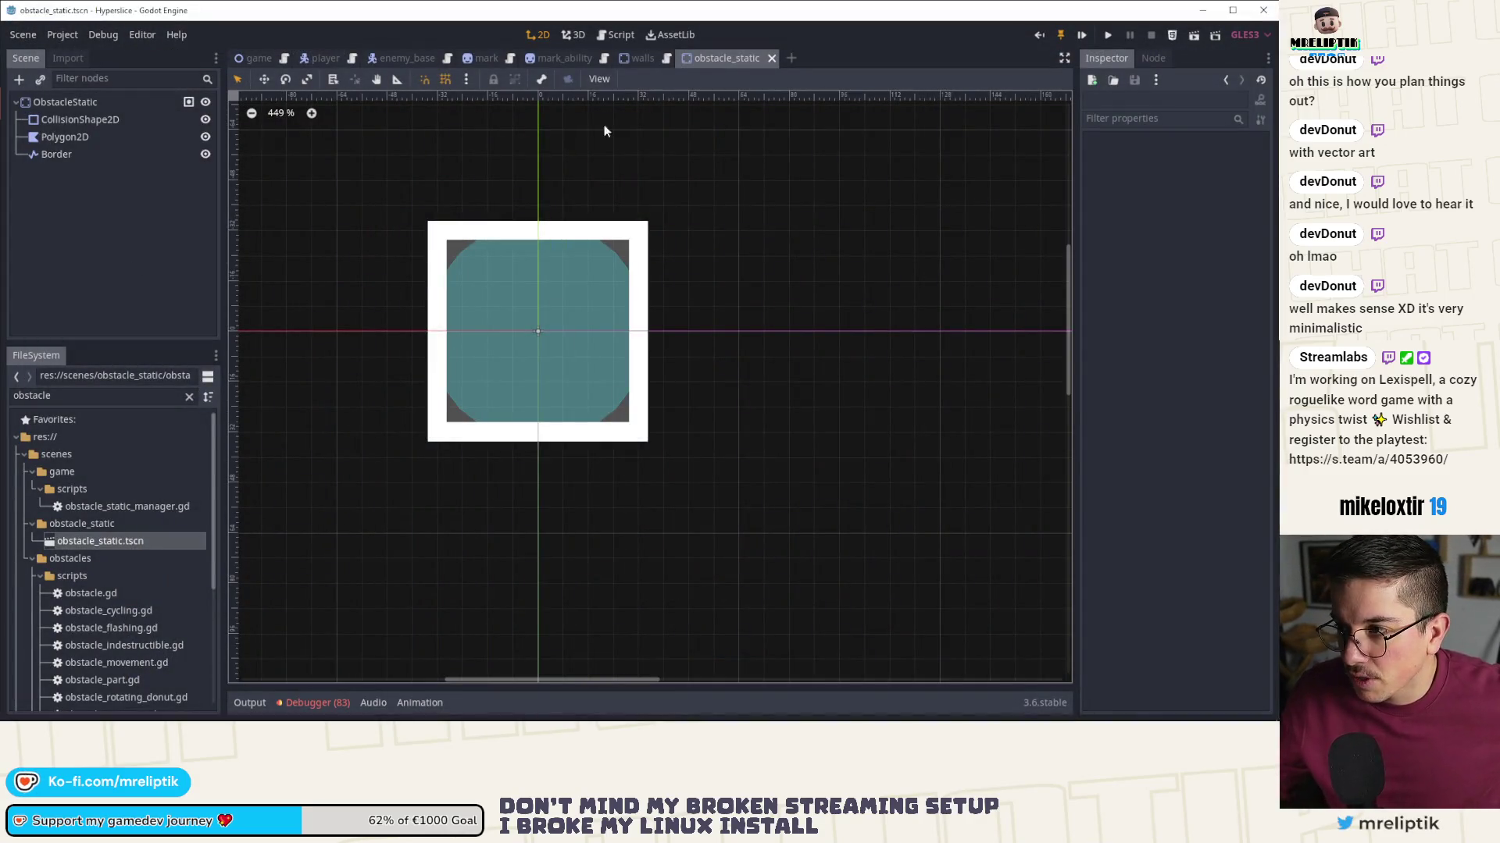
- Save obstacle_static, then switch to the game scene with the four static obstacles
key(ctrl+s)
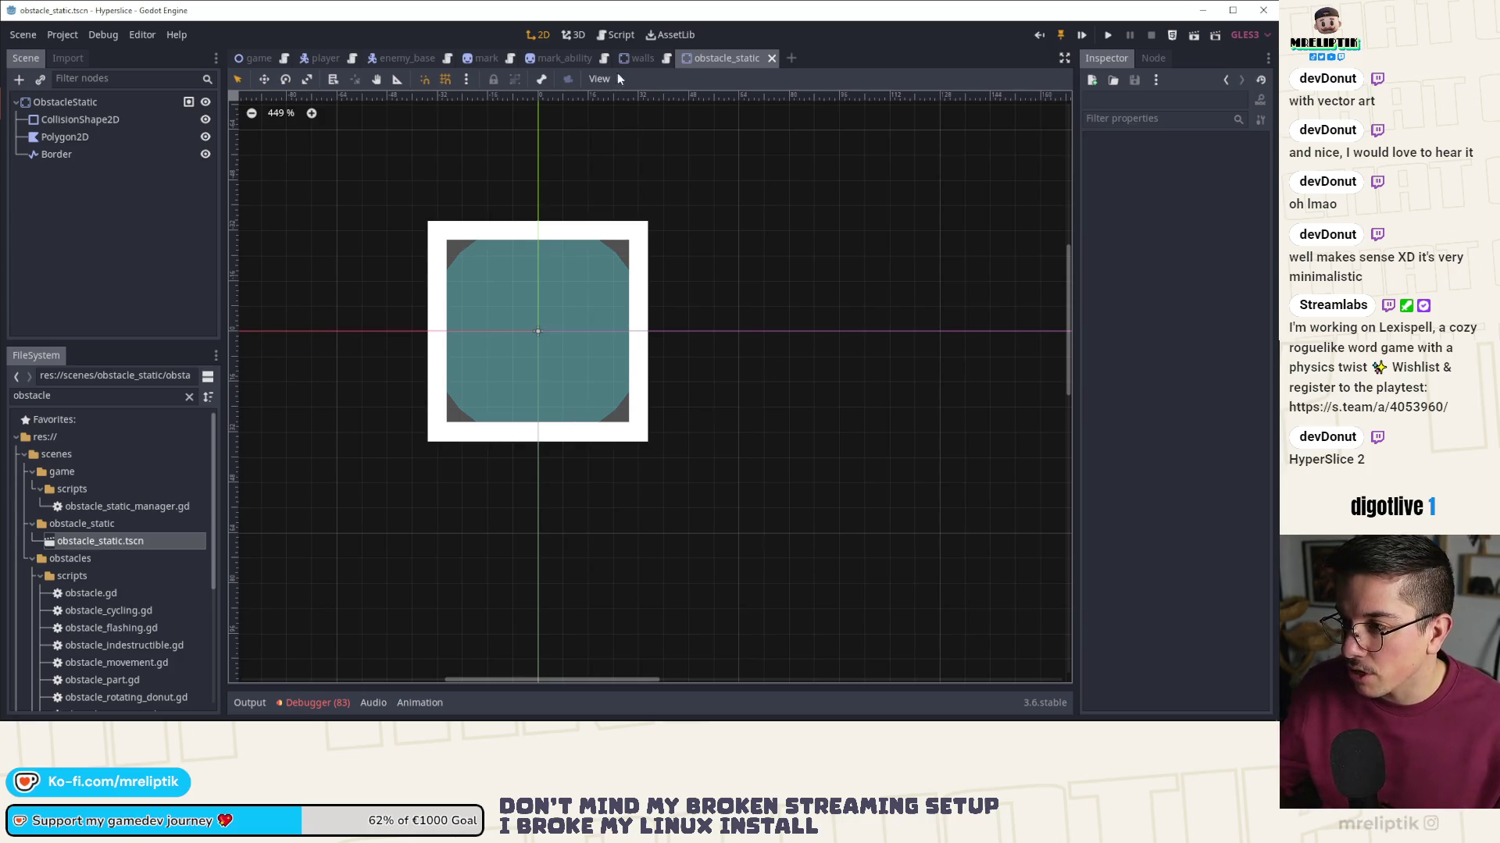
click(78, 103)
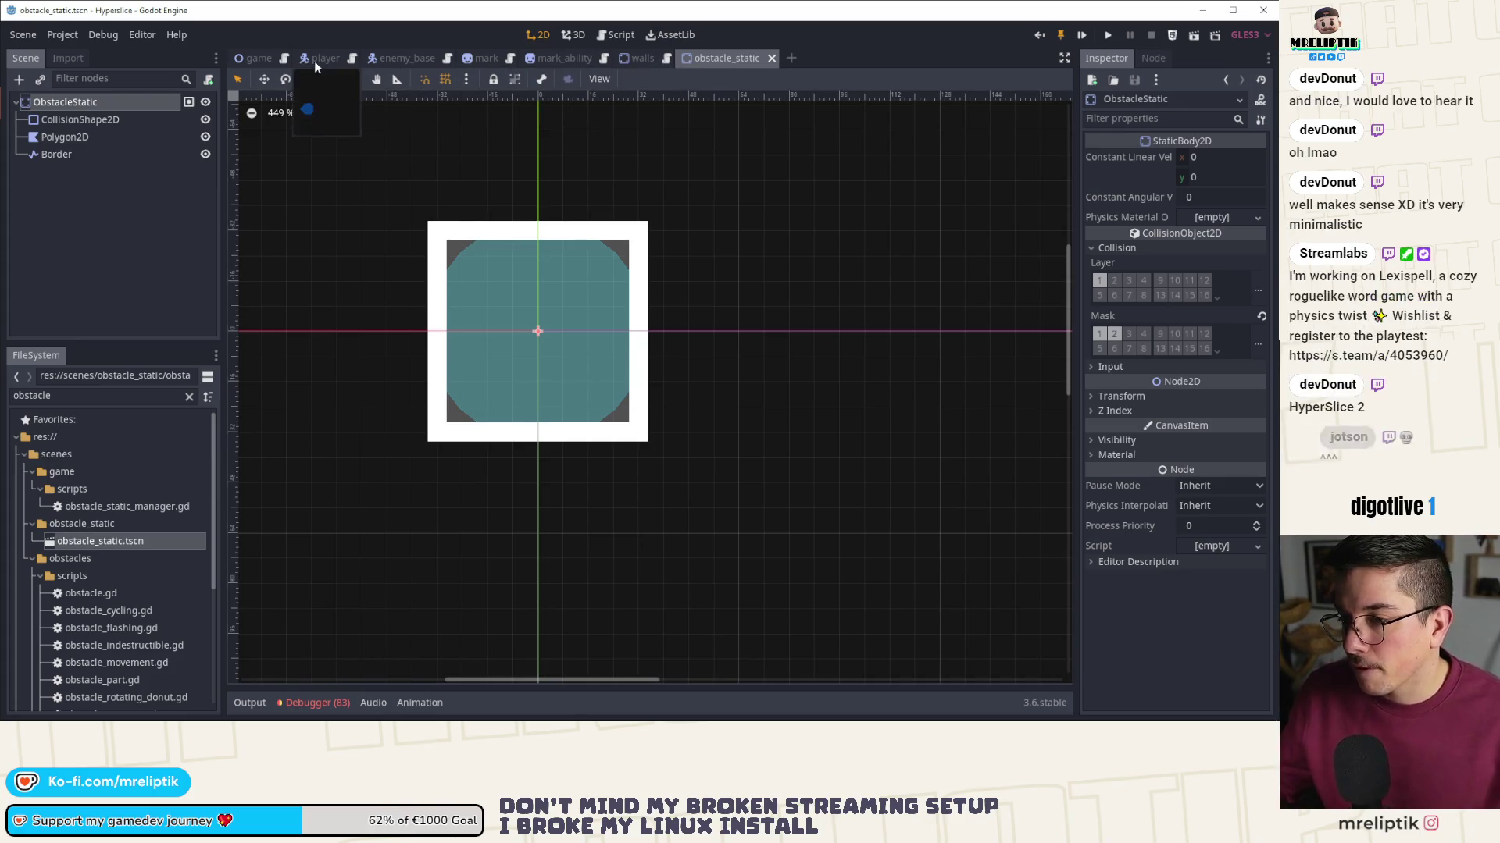
click(260, 58)
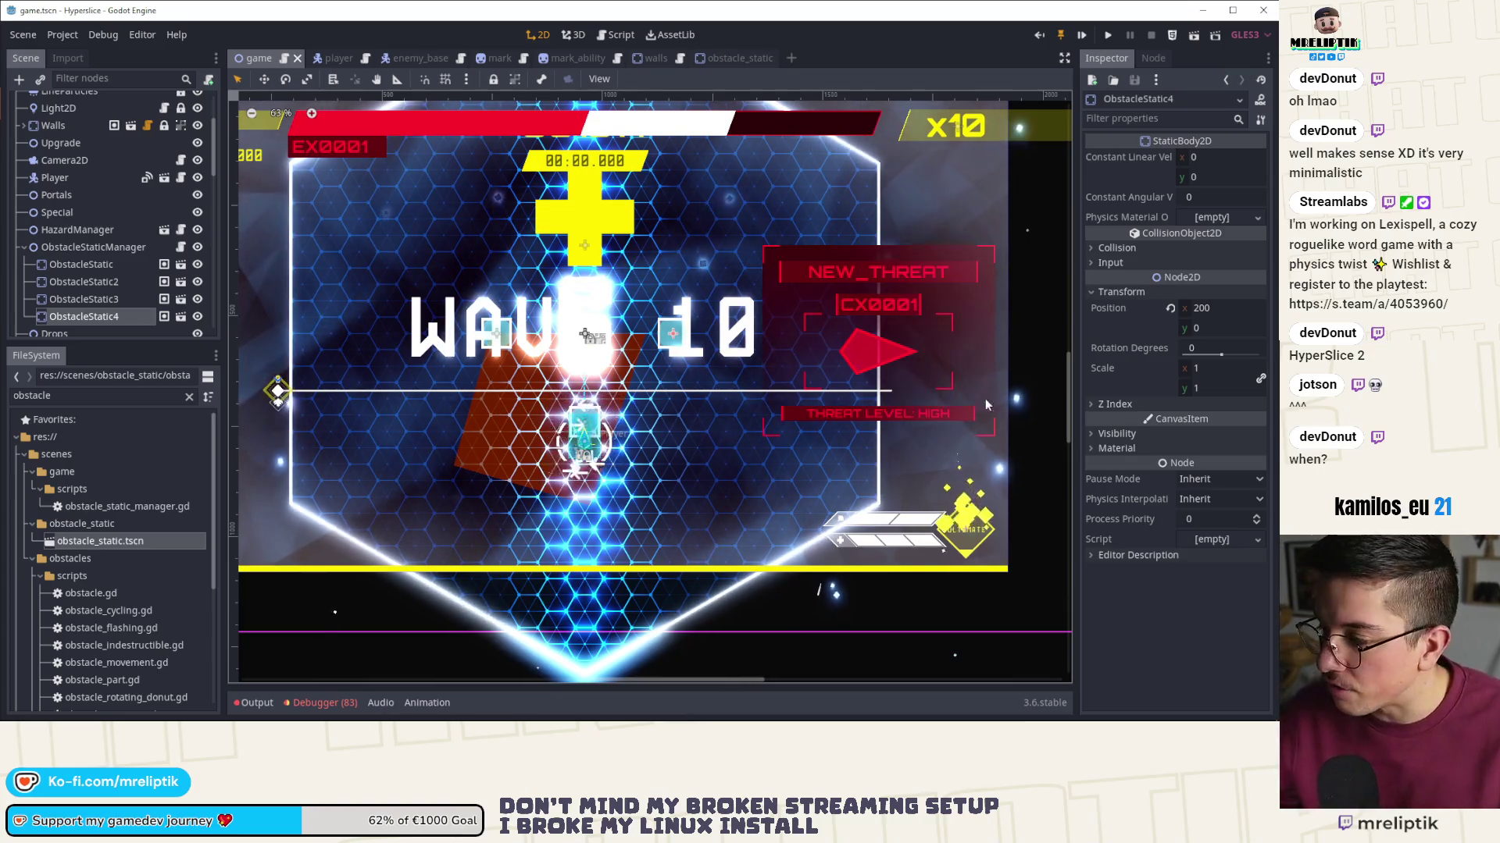
- Move ObstacleStatic4 to x 250 and ObstacleStatic2 to x -250, save, and run with F5
click(1222, 308)
text(250)
key(Return)
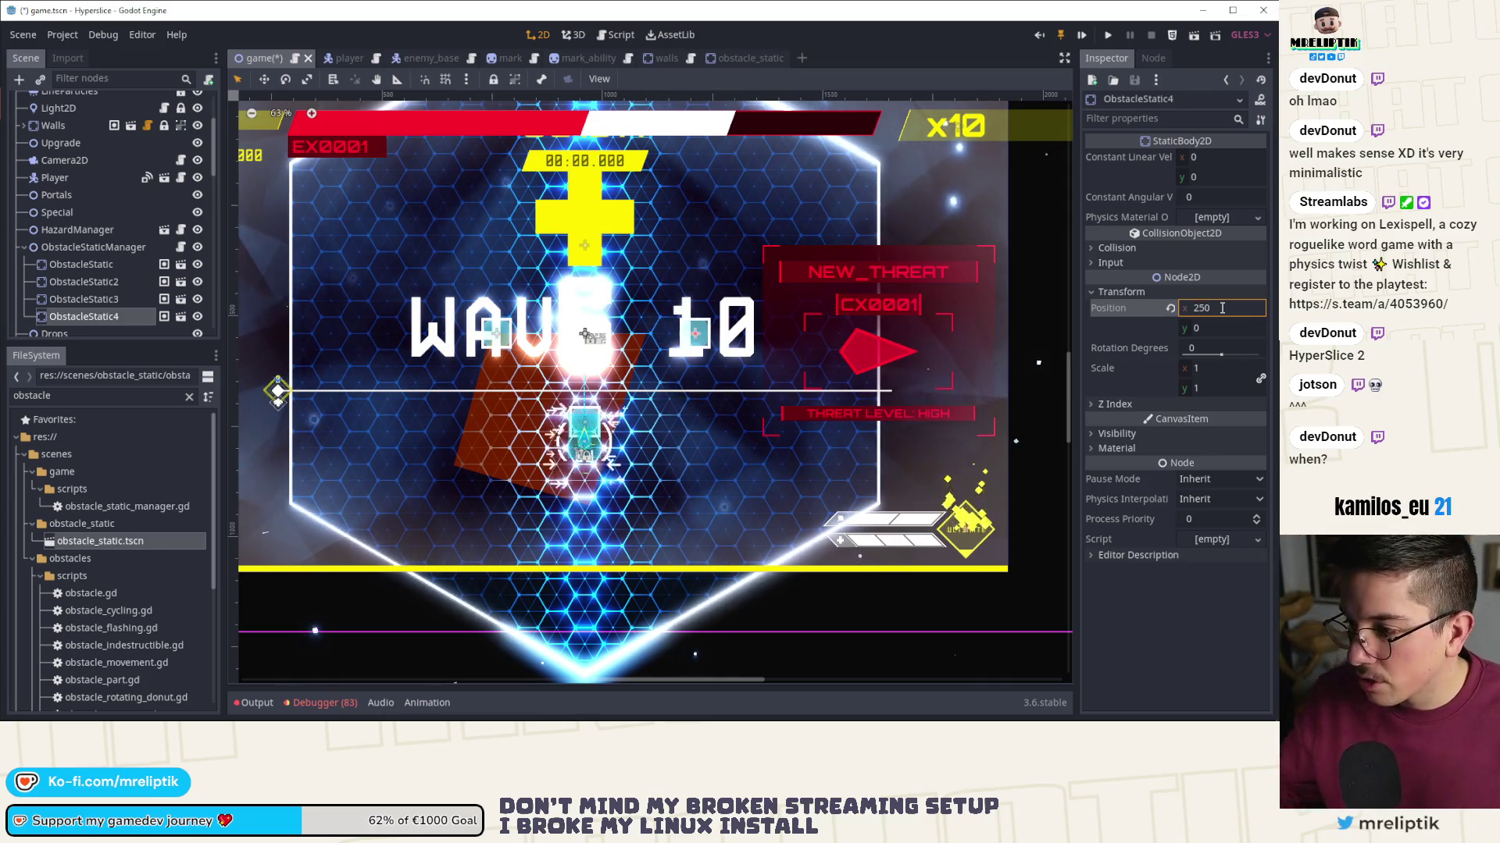
click(84, 300)
click(84, 282)
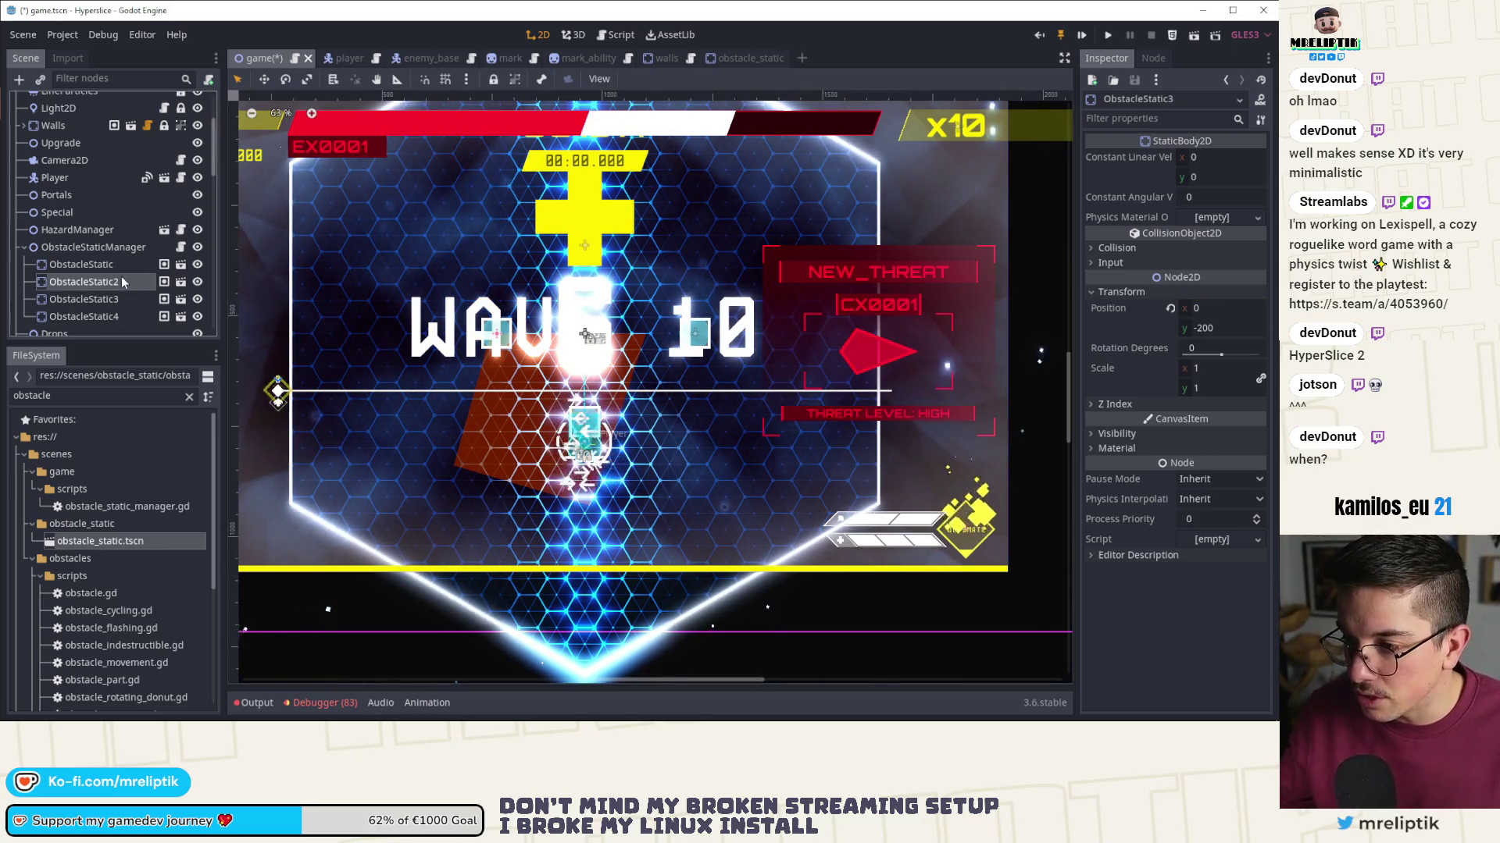
text(-250)
key(Return)
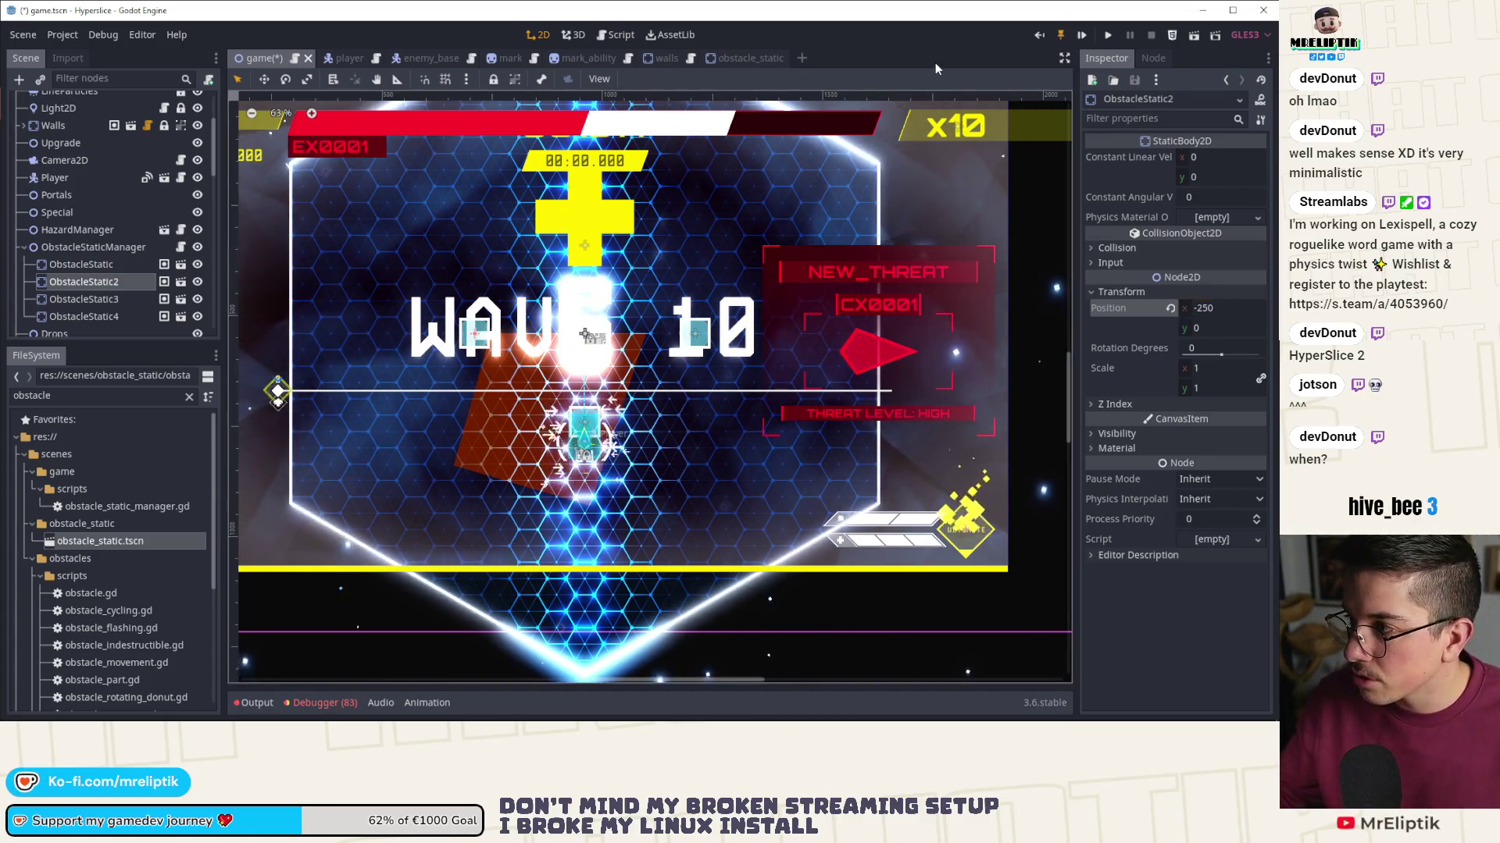
key(ctrl+s)
key(F5)
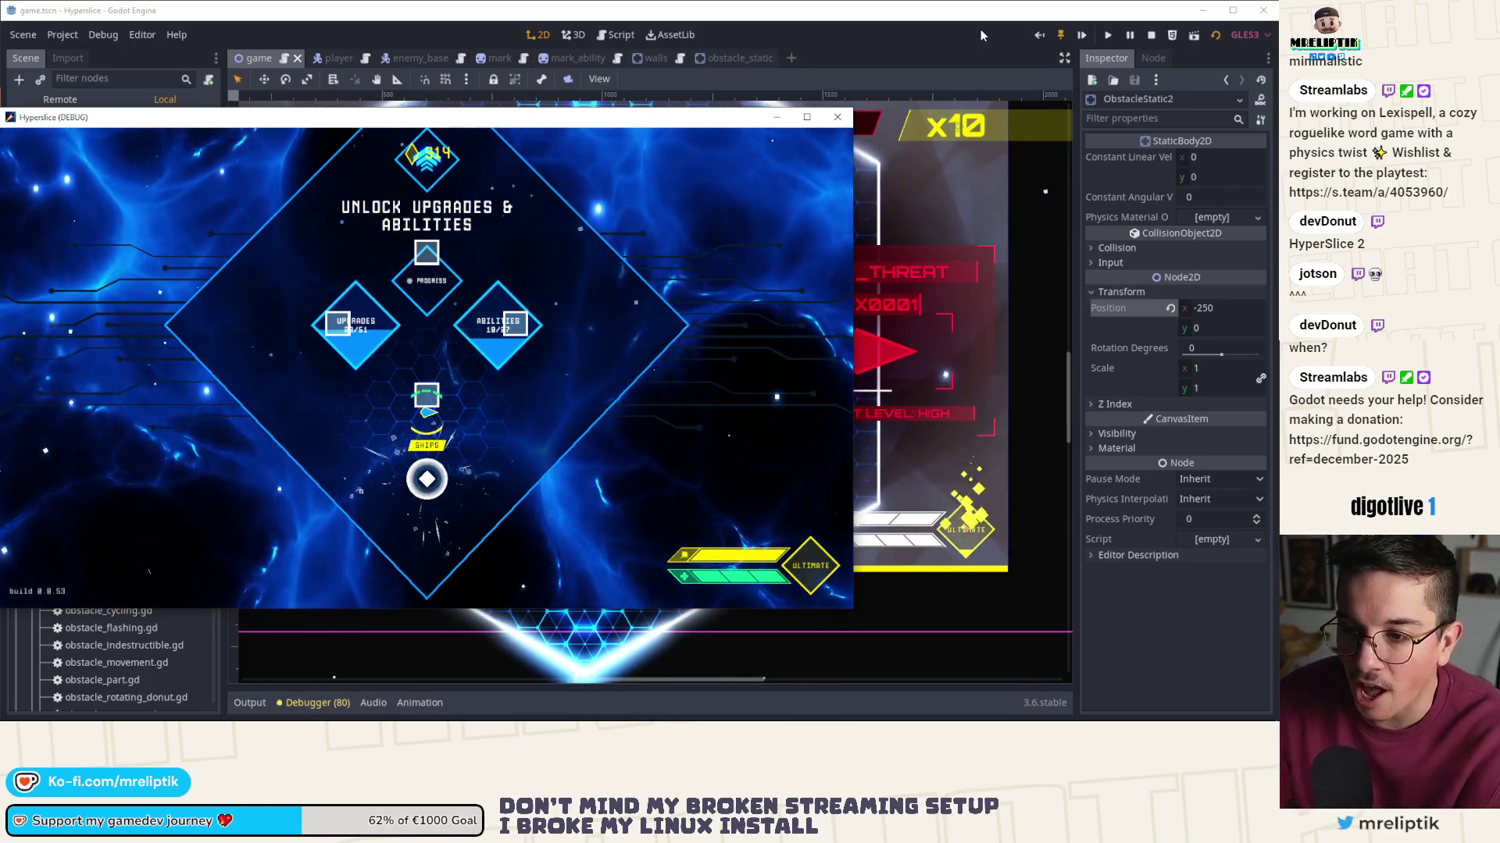
- Look over the hyperslice_assets sheet in Affinity Designer, then bring the Hyperslice game forward
key(alt+Tab)
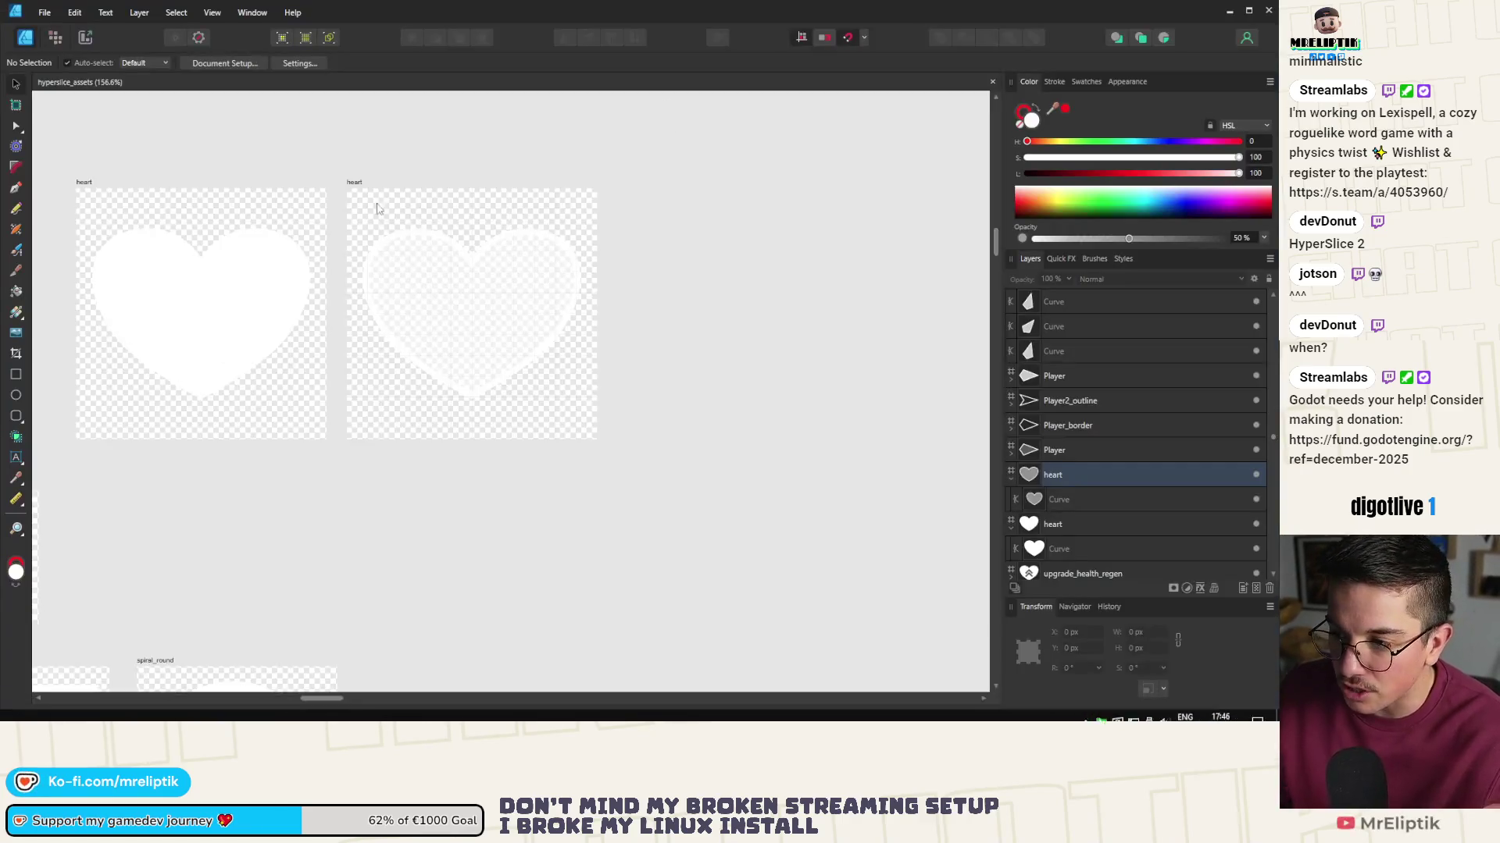
scroll(624, 491, down, 3)
scroll(624, 490, up, 3)
ctrl+scroll(617, 508, down, 15)
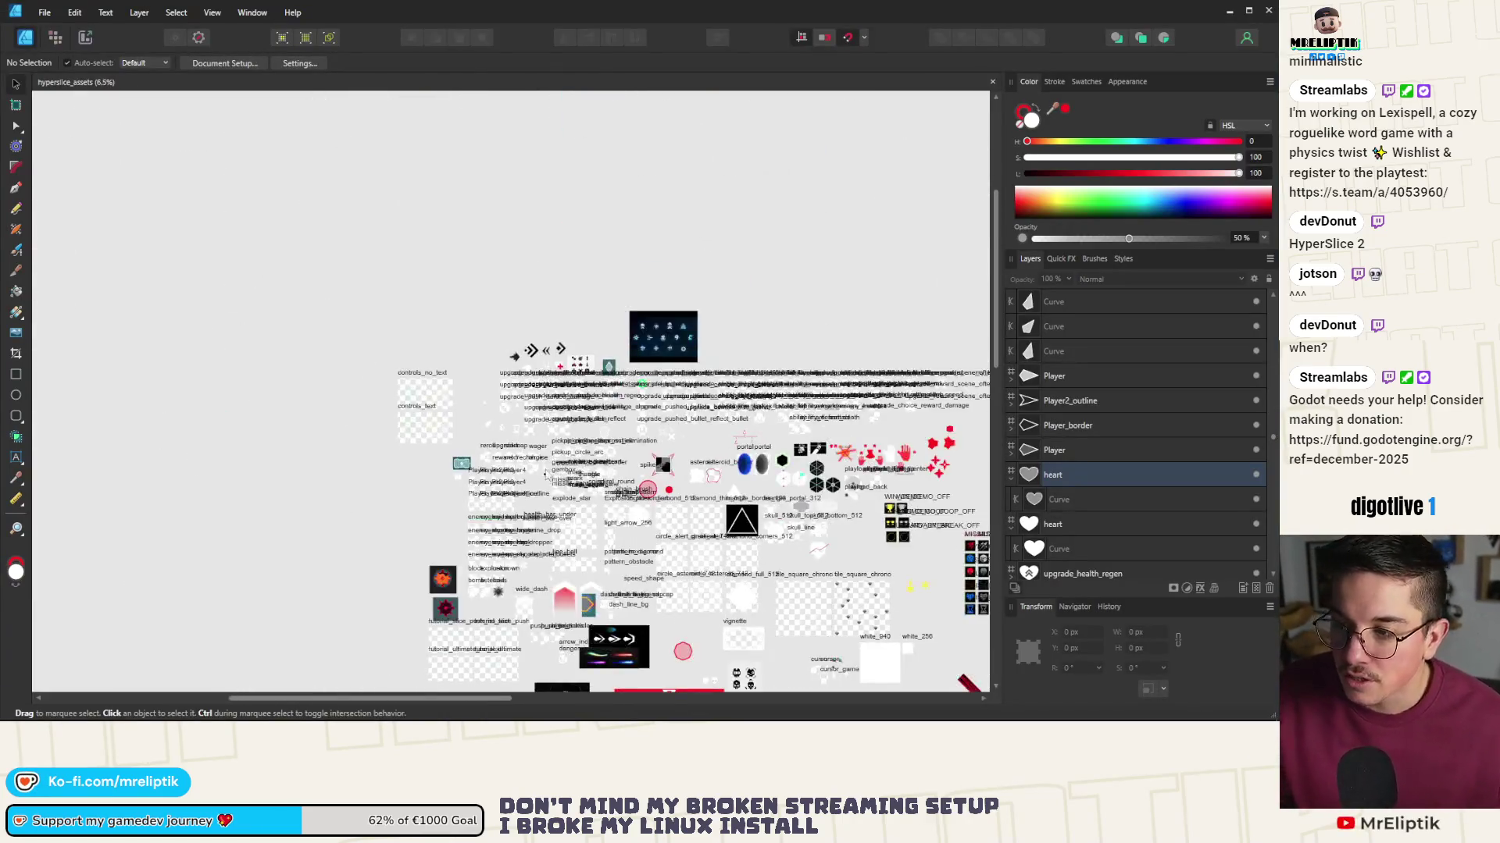
ctrl+scroll(312, 507, up, 3)
ctrl+scroll(351, 538, down, 2)
ctrl+scroll(391, 562, up, 1)
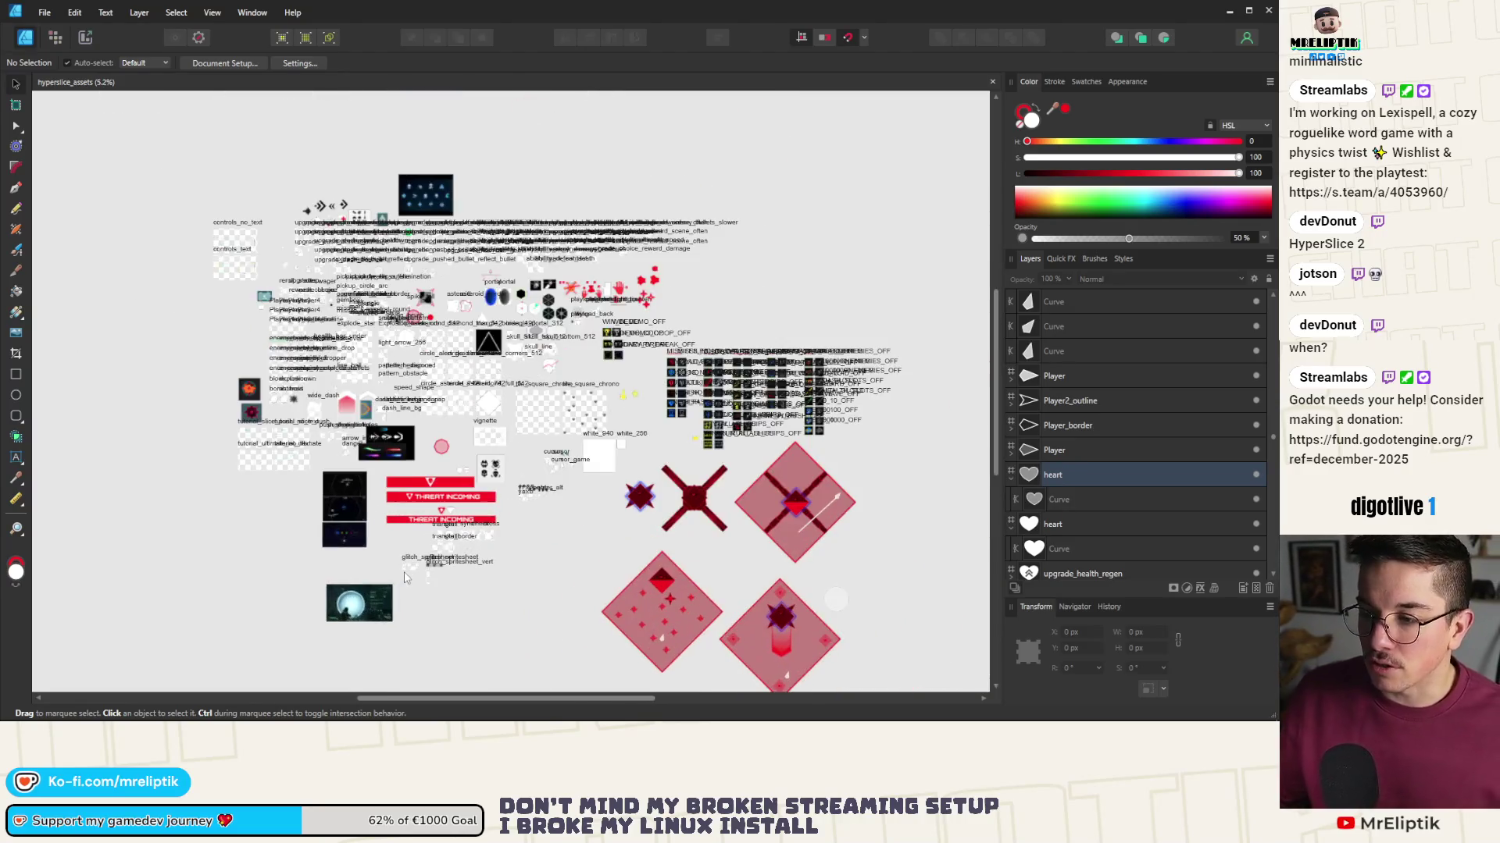
mouse_move(406, 722)
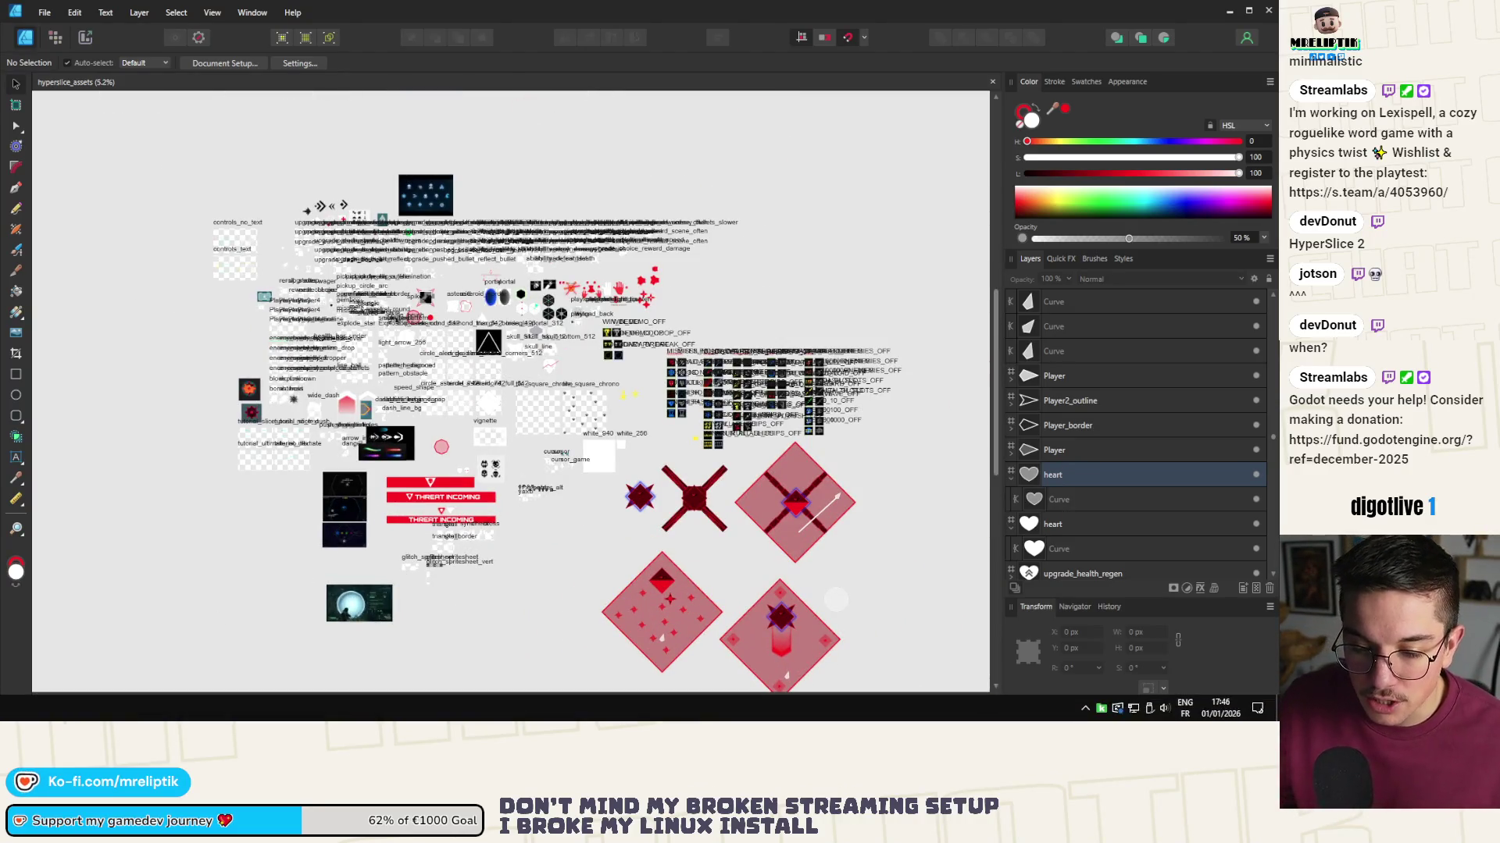
click(406, 708)
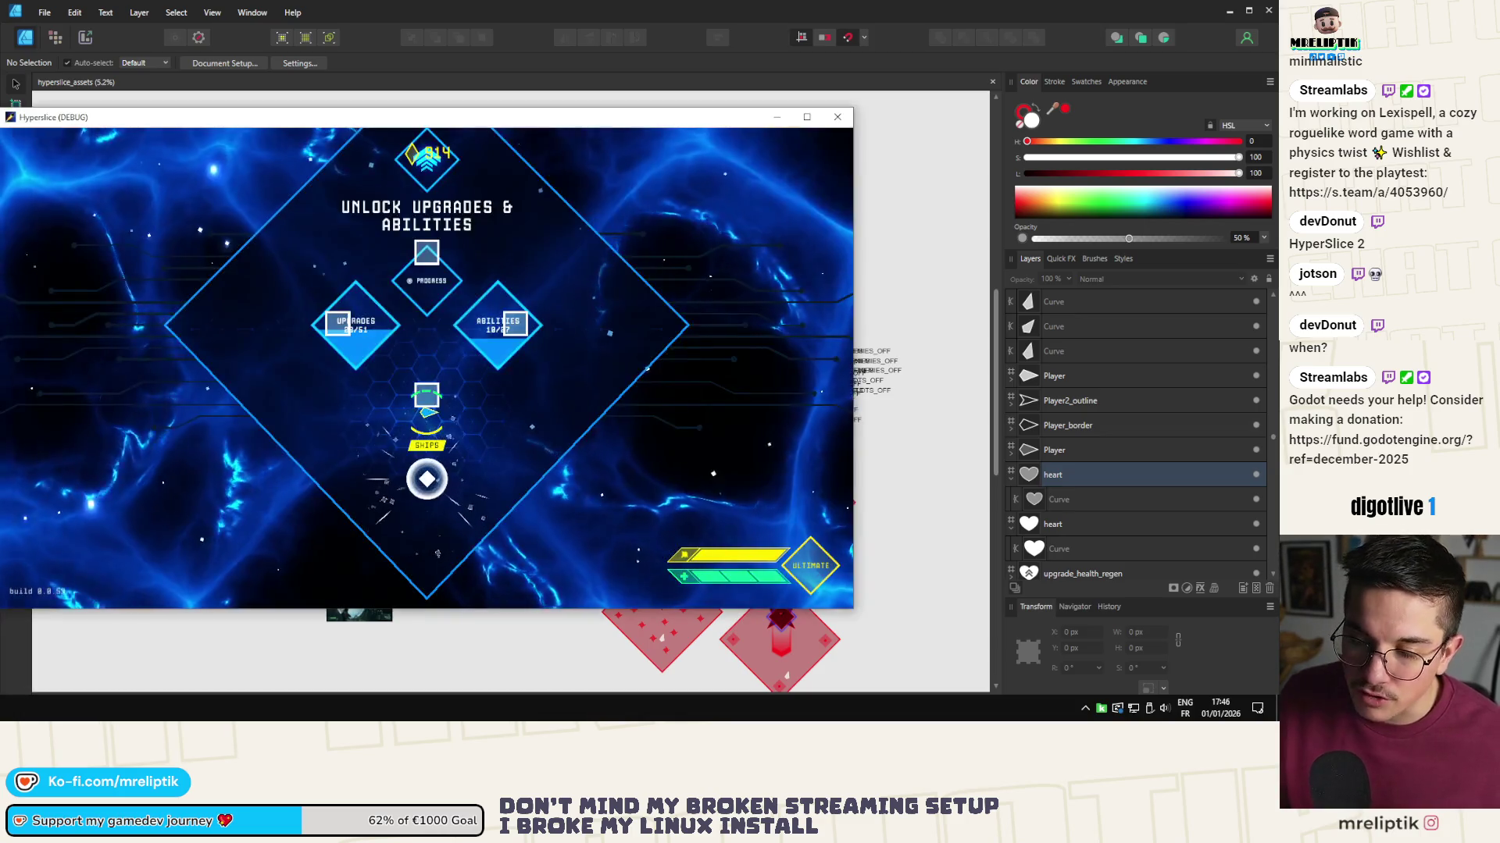
- Maximise the Hyperslice window, play a round to a score of 200, then return to Godot
key(super+Up)
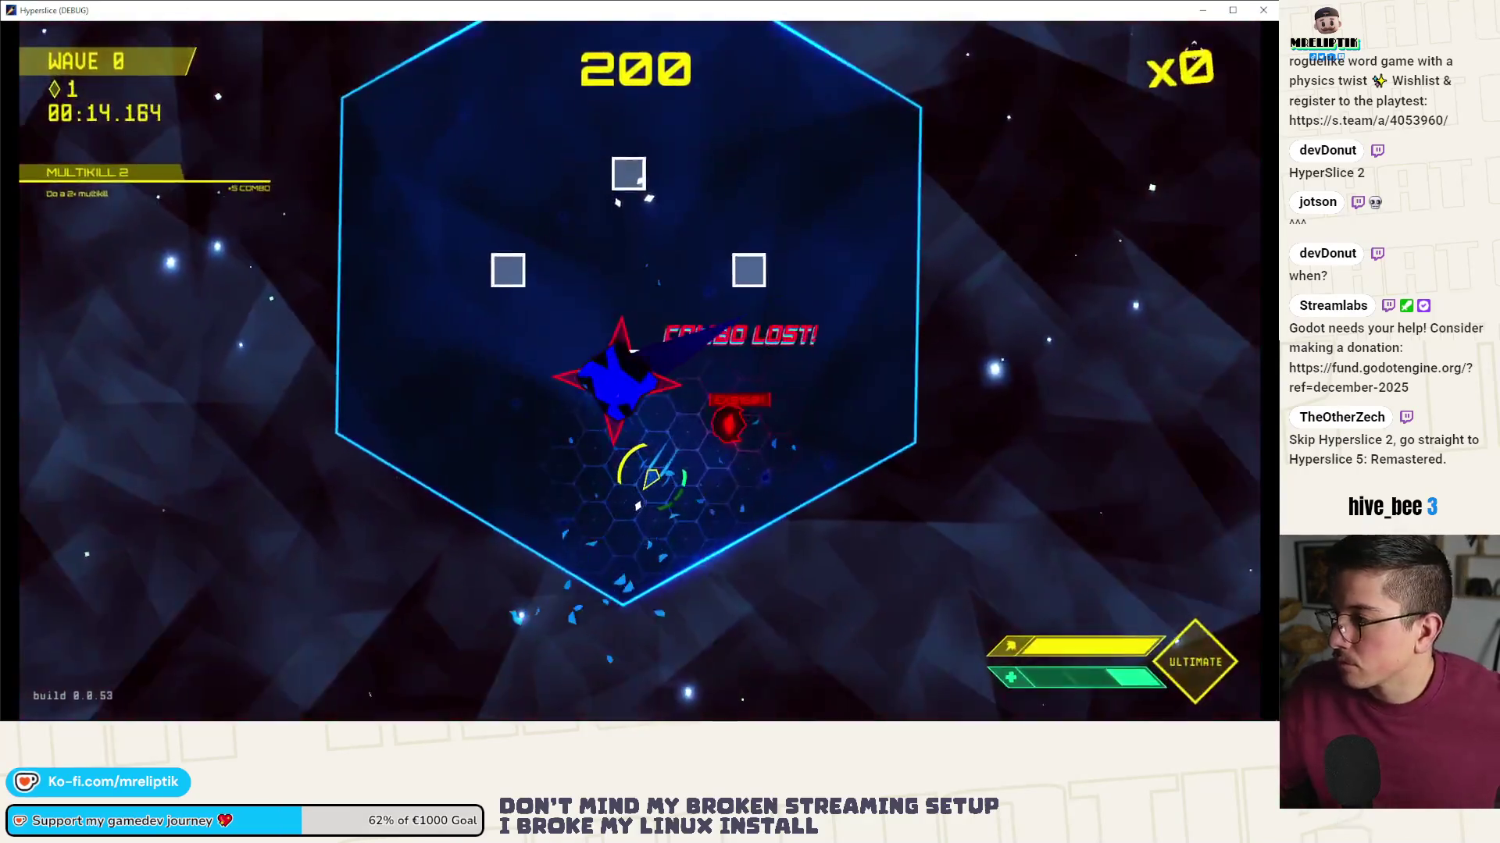
key(alt+Tab)
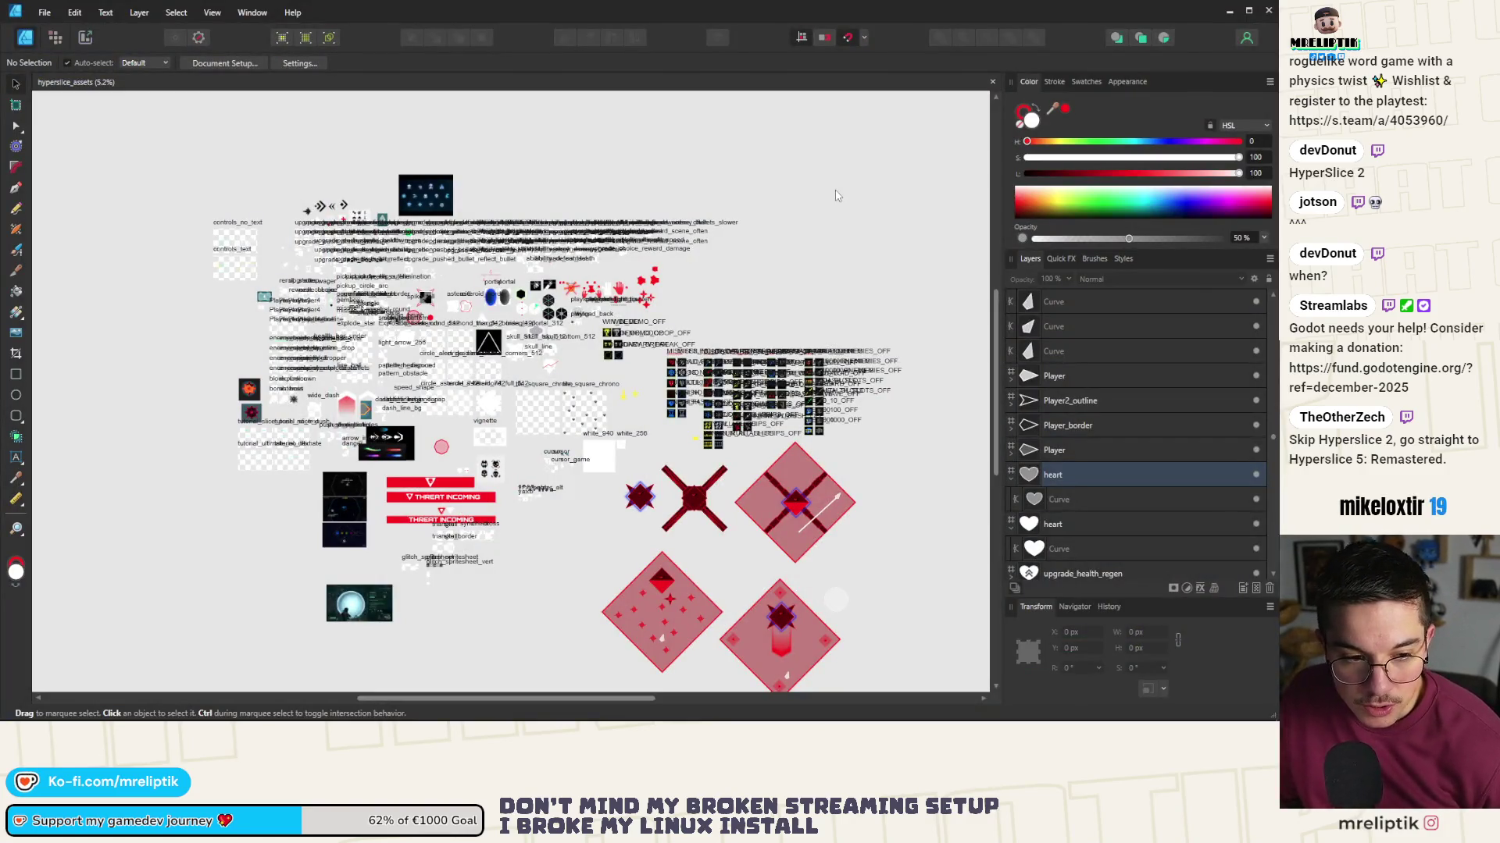
scroll(740, 383, up, 2)
scroll(738, 382, down, 2)
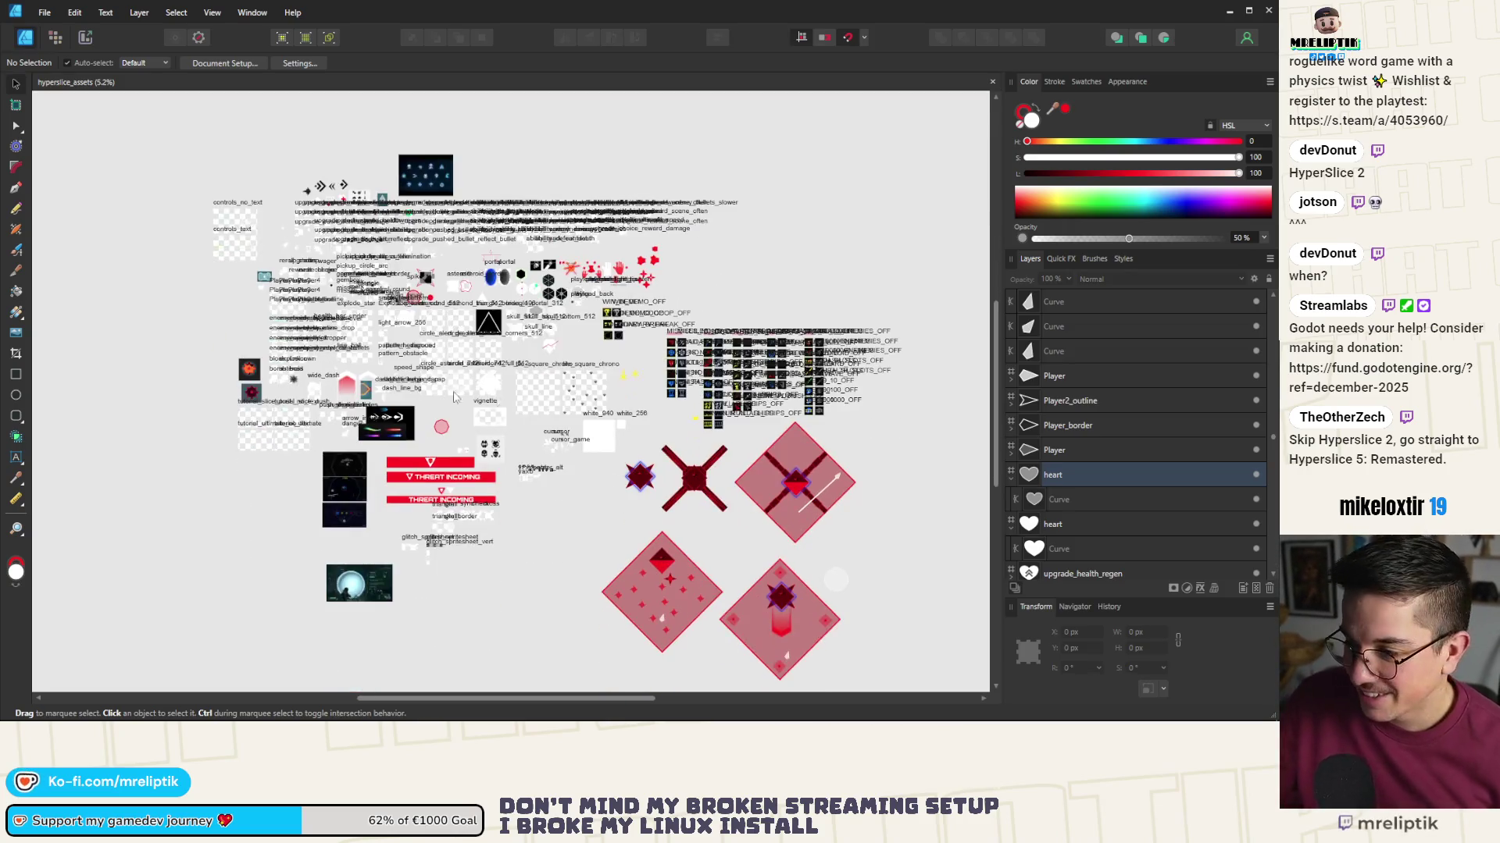
key(alt+Tab)
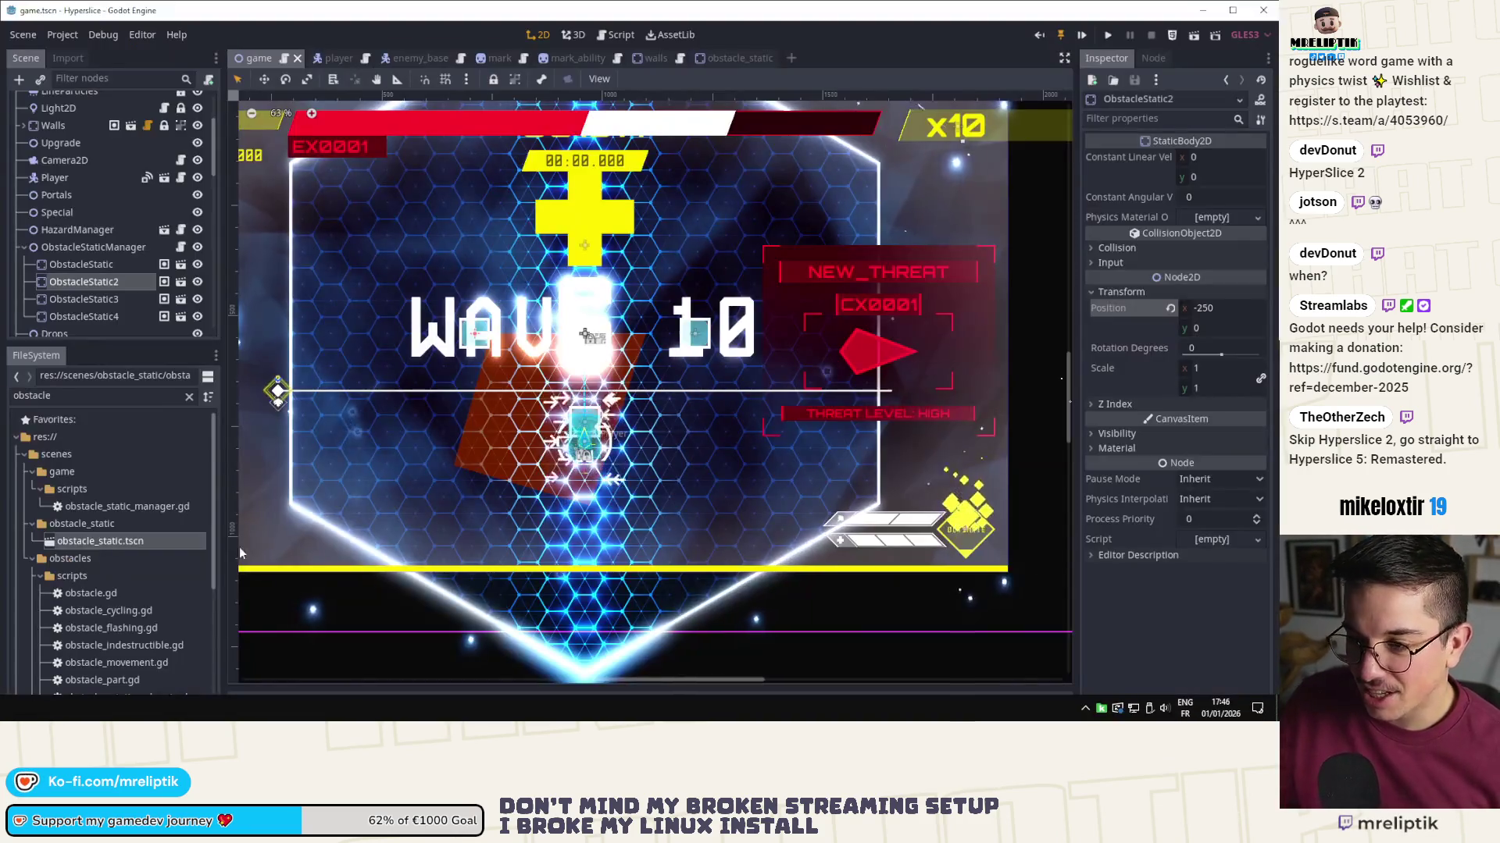
- Open the obstacle_static scene and select its Polygon2D node
scroll(473, 346, down, 1)
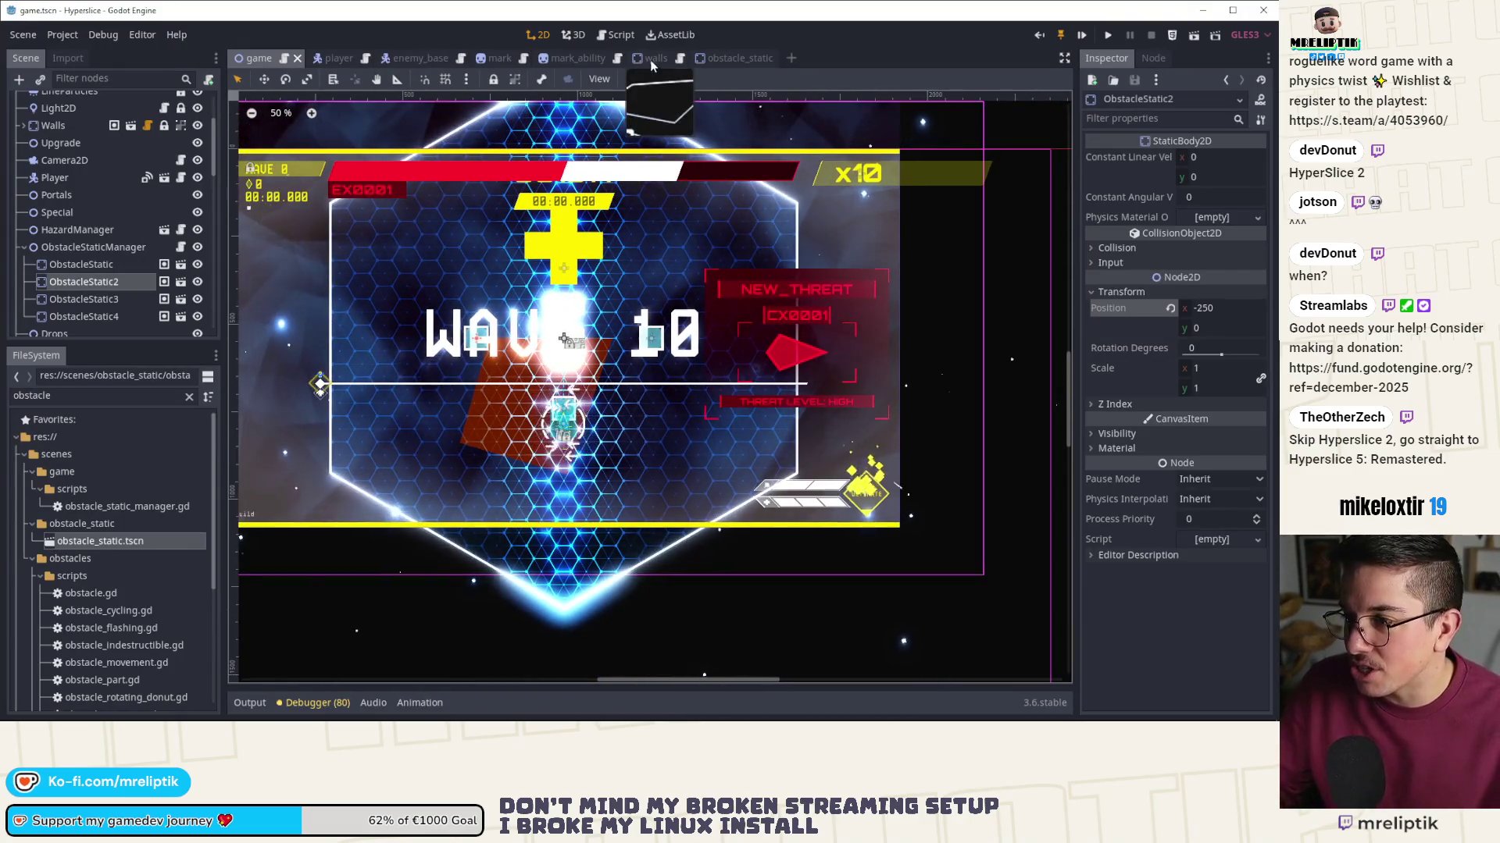
click(745, 57)
click(78, 119)
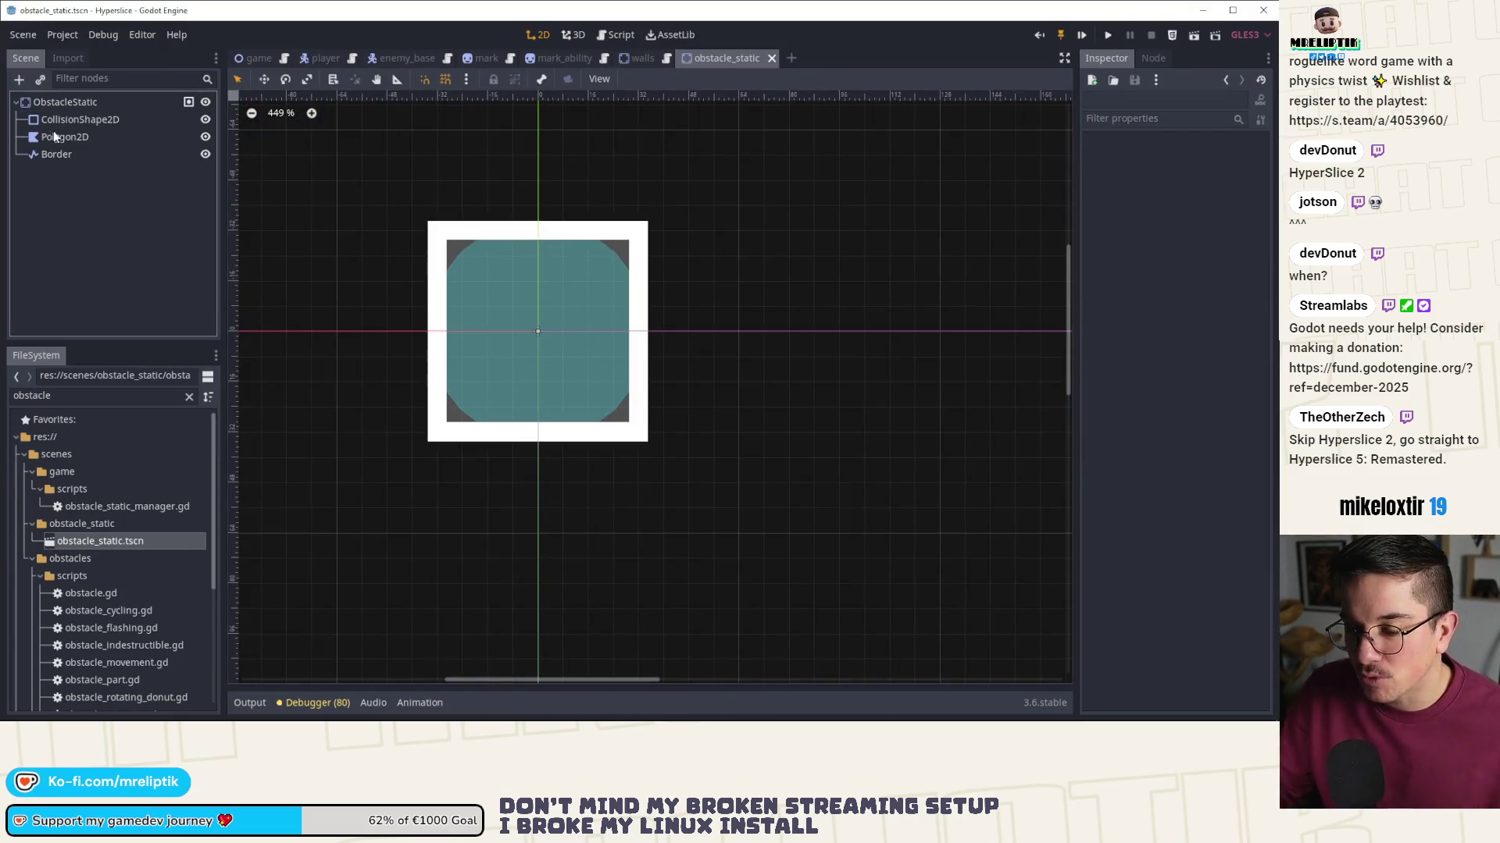
click(65, 137)
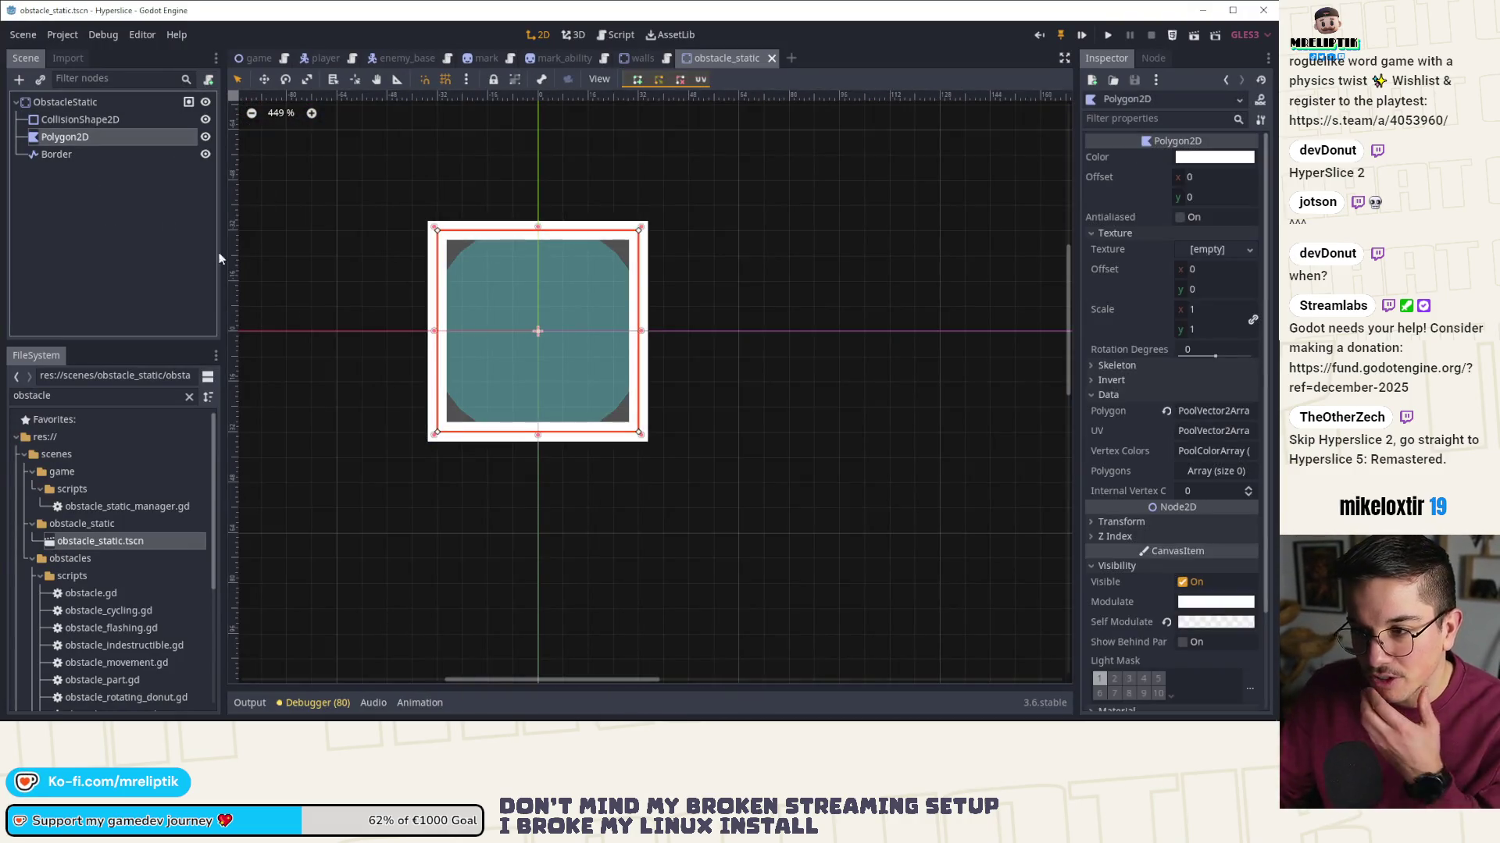
- Set the Polygon2D self modulate to white with raw alpha 0.75, then save the scene
click(1166, 622)
click(1195, 625)
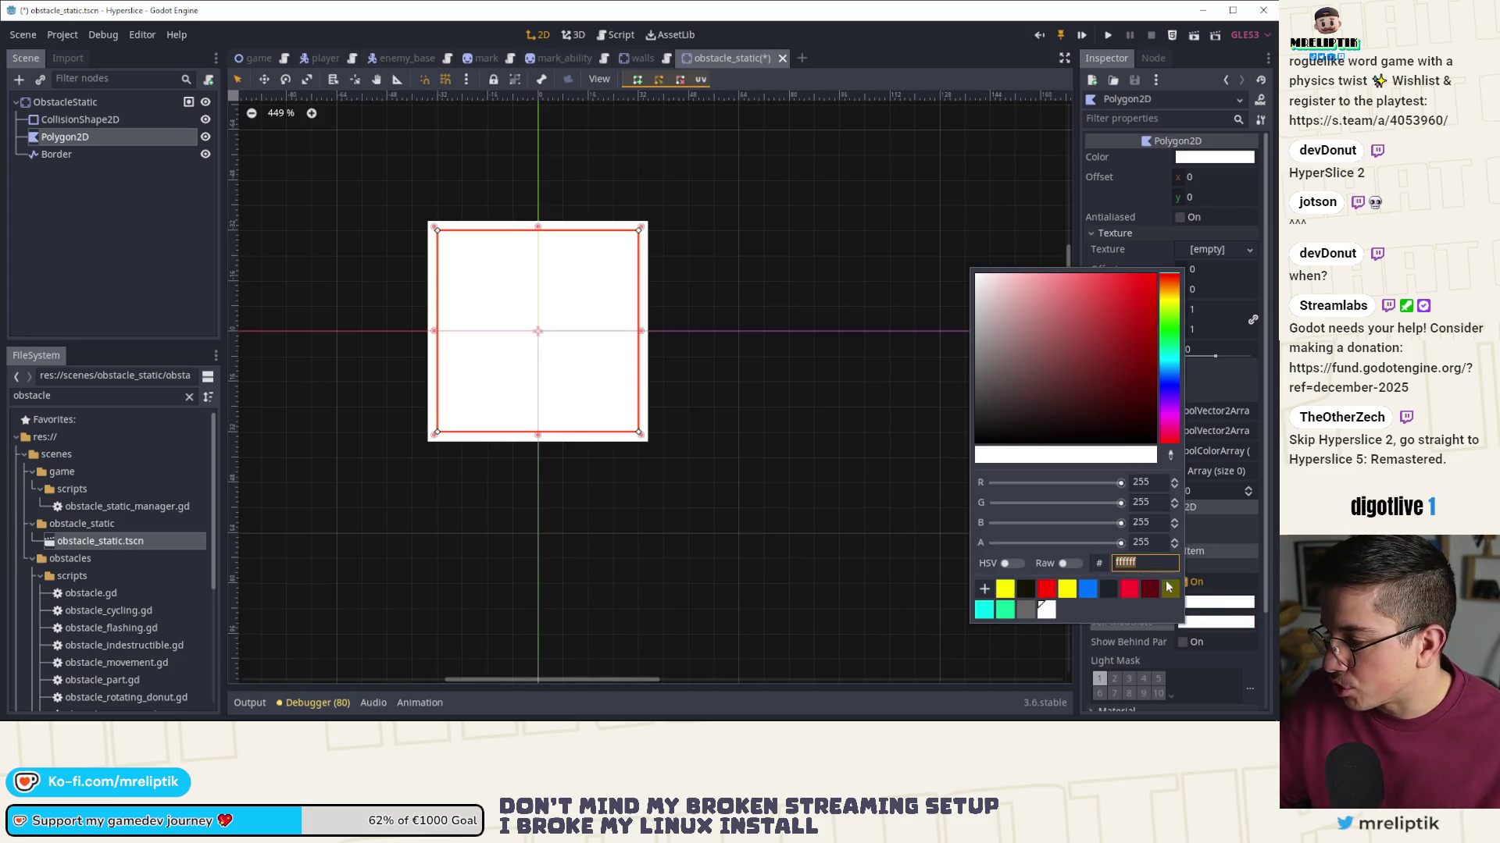
click(1067, 571)
click(1066, 564)
click(1153, 542)
text(7)
key(BackSpace)
text(1)
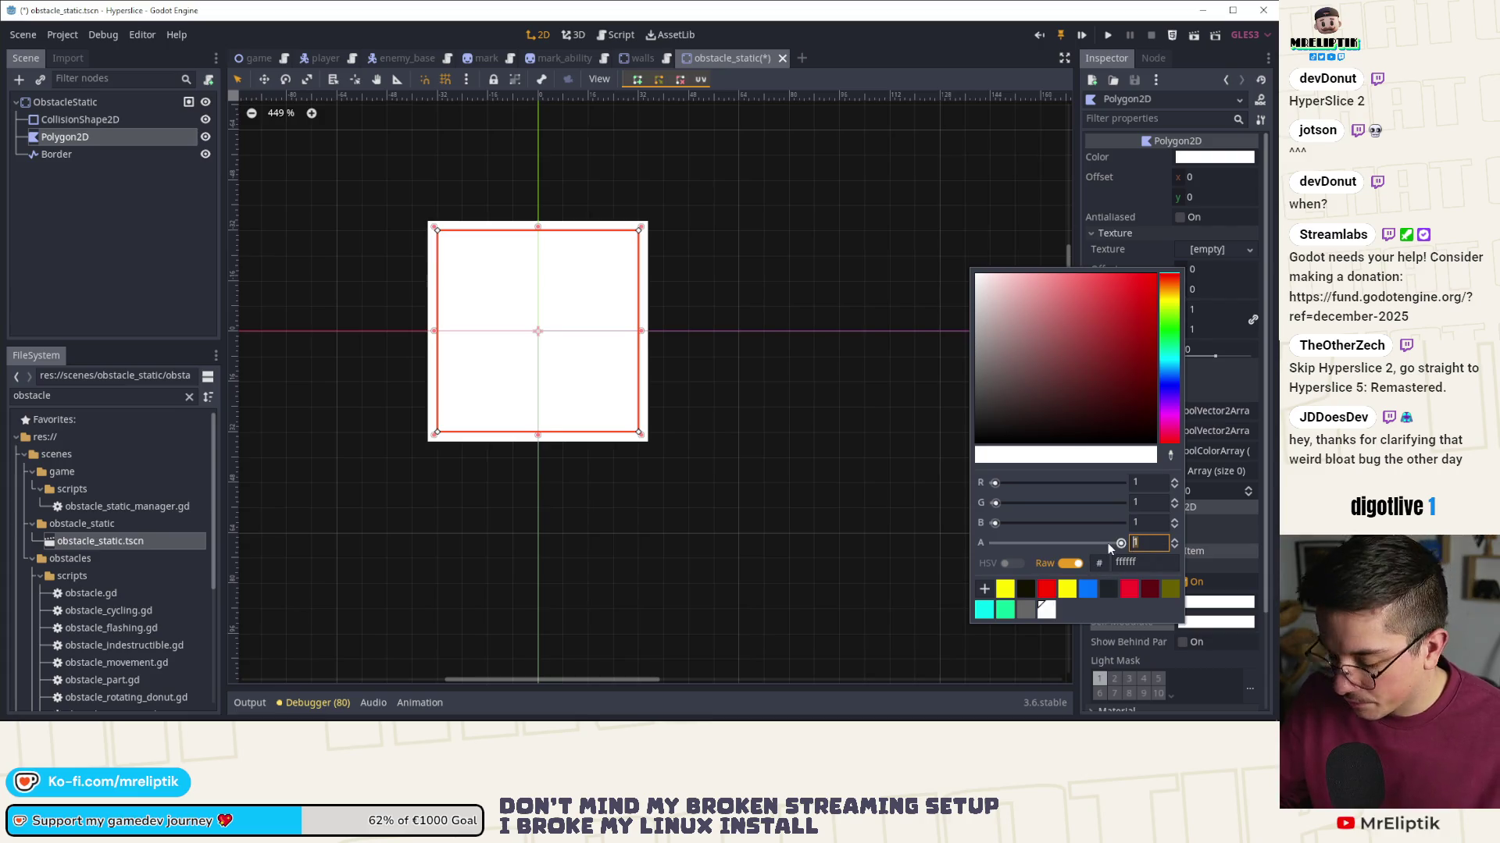
key(BackSpace)
text(0.75)
key(Return)
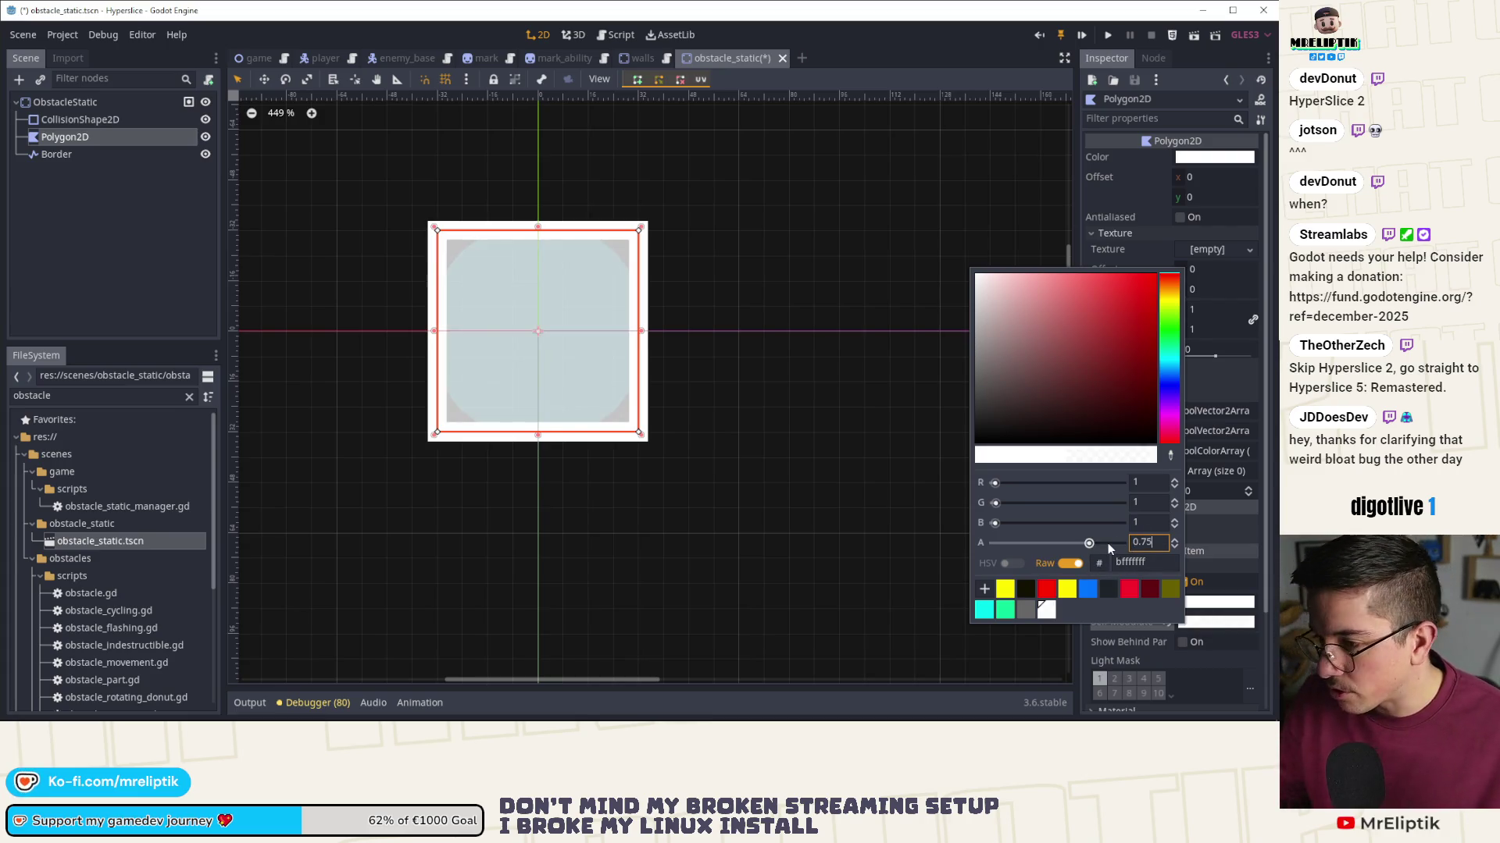
click(100, 217)
key(ctrl+s)
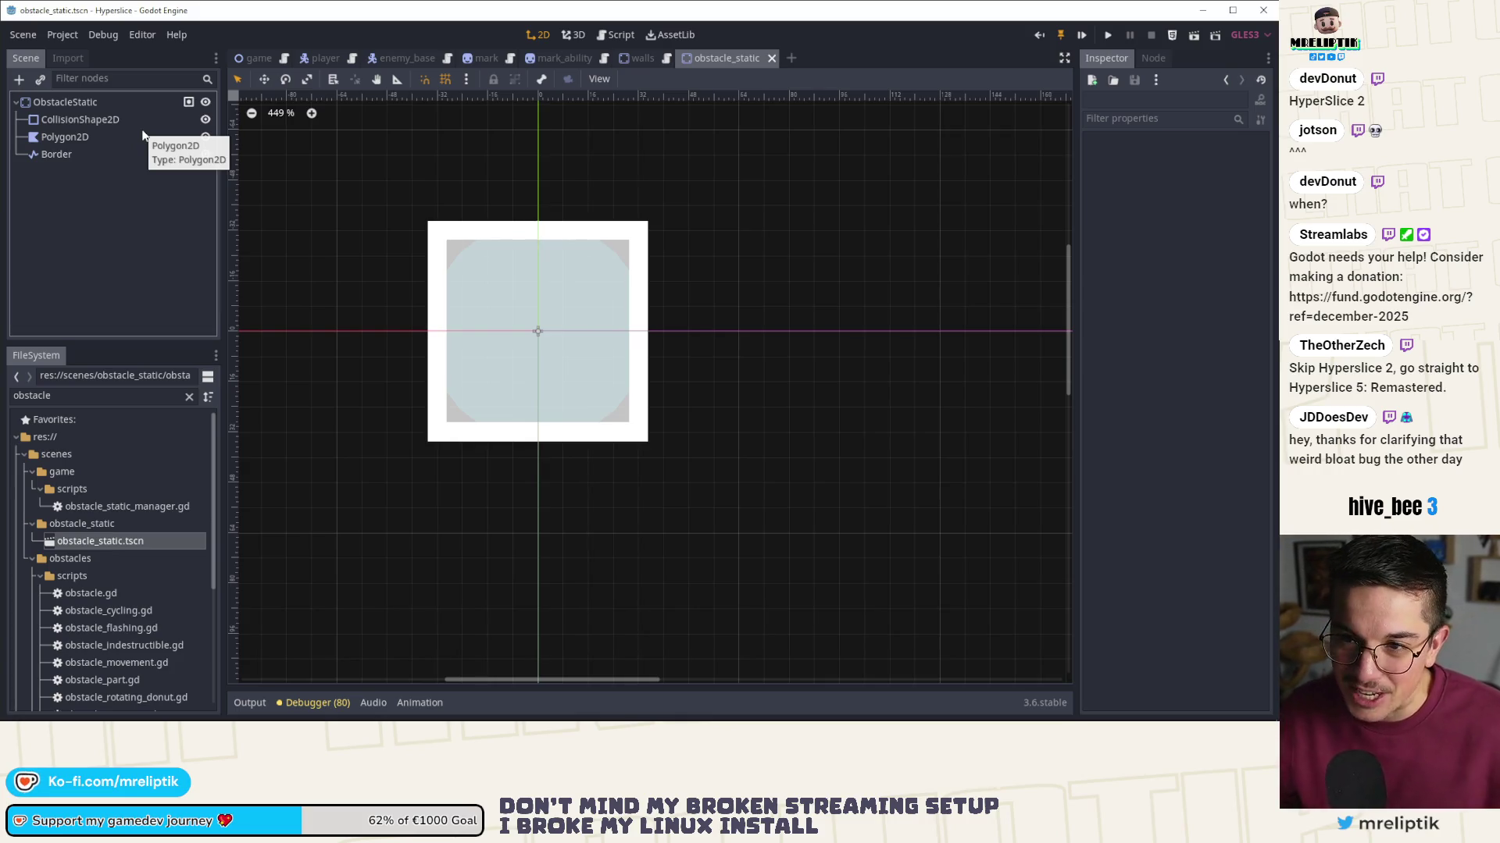
- Compare the walls and obstacle_static scenes, recentre the square, and select the ObstacleStatic root
click(636, 58)
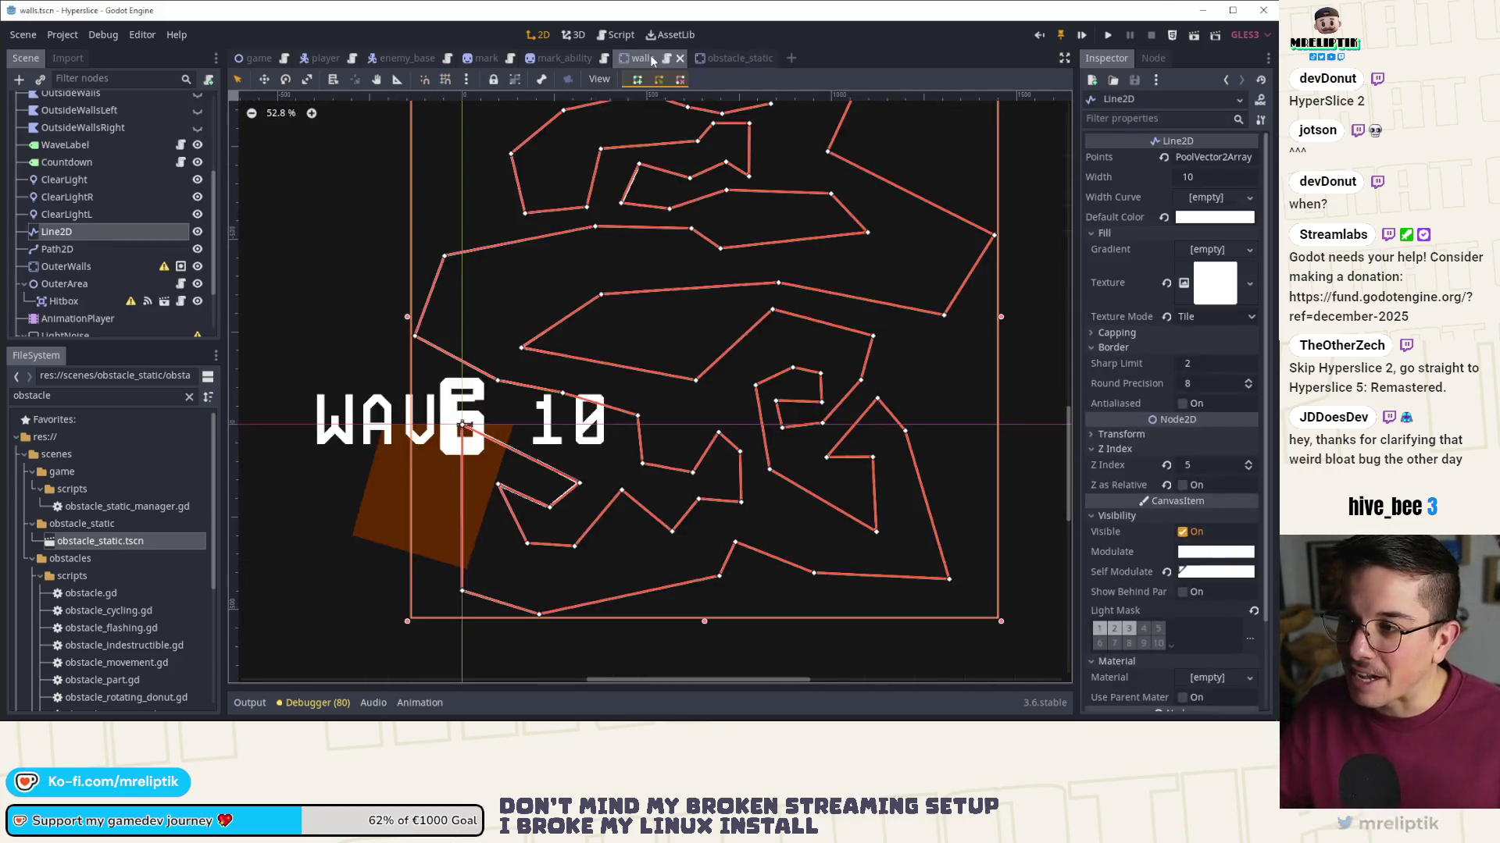
click(730, 59)
click(654, 60)
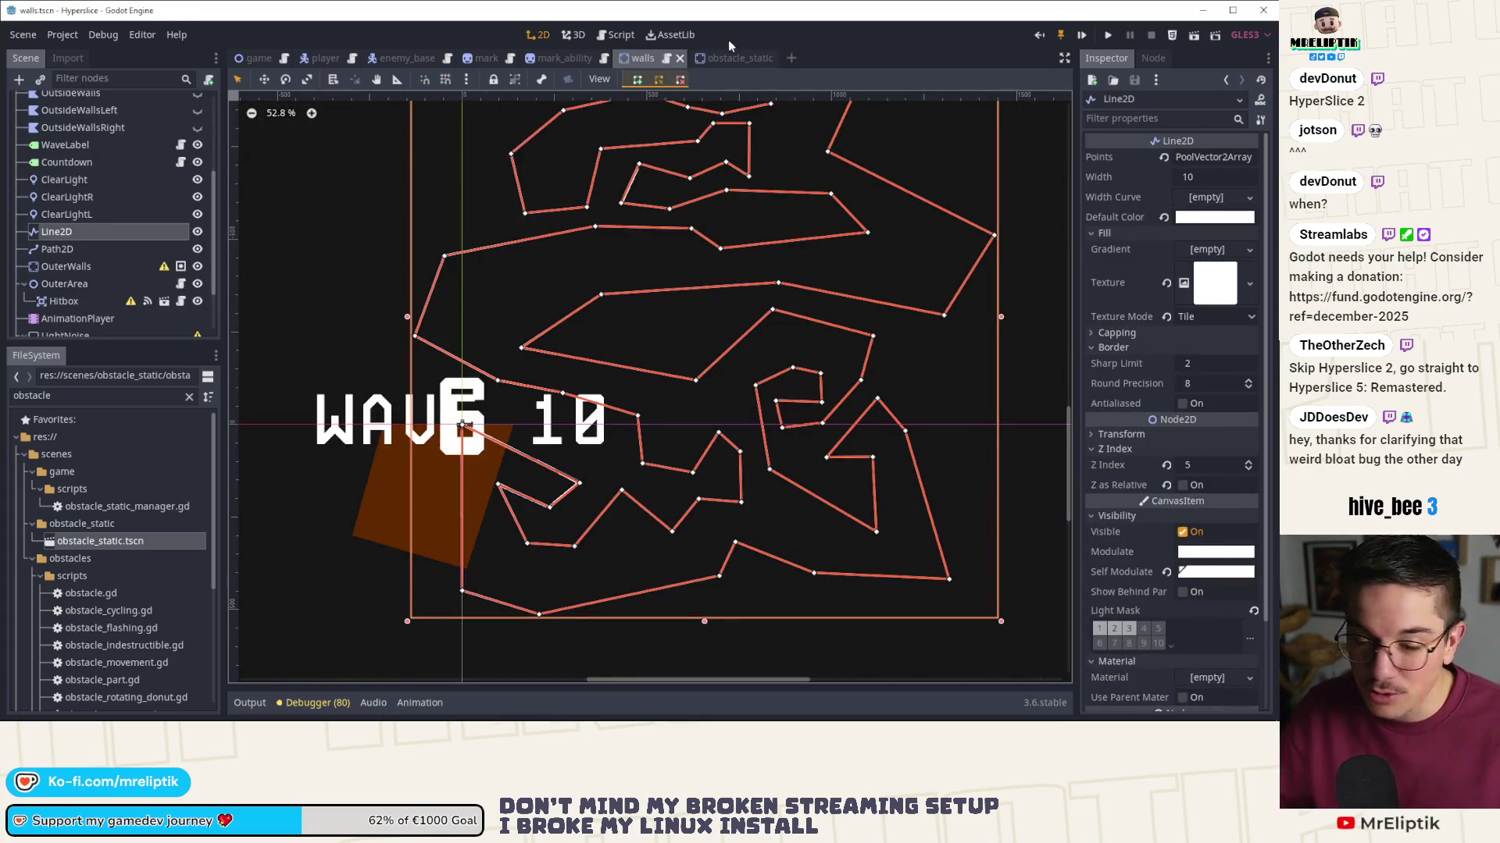
click(726, 57)
click(642, 58)
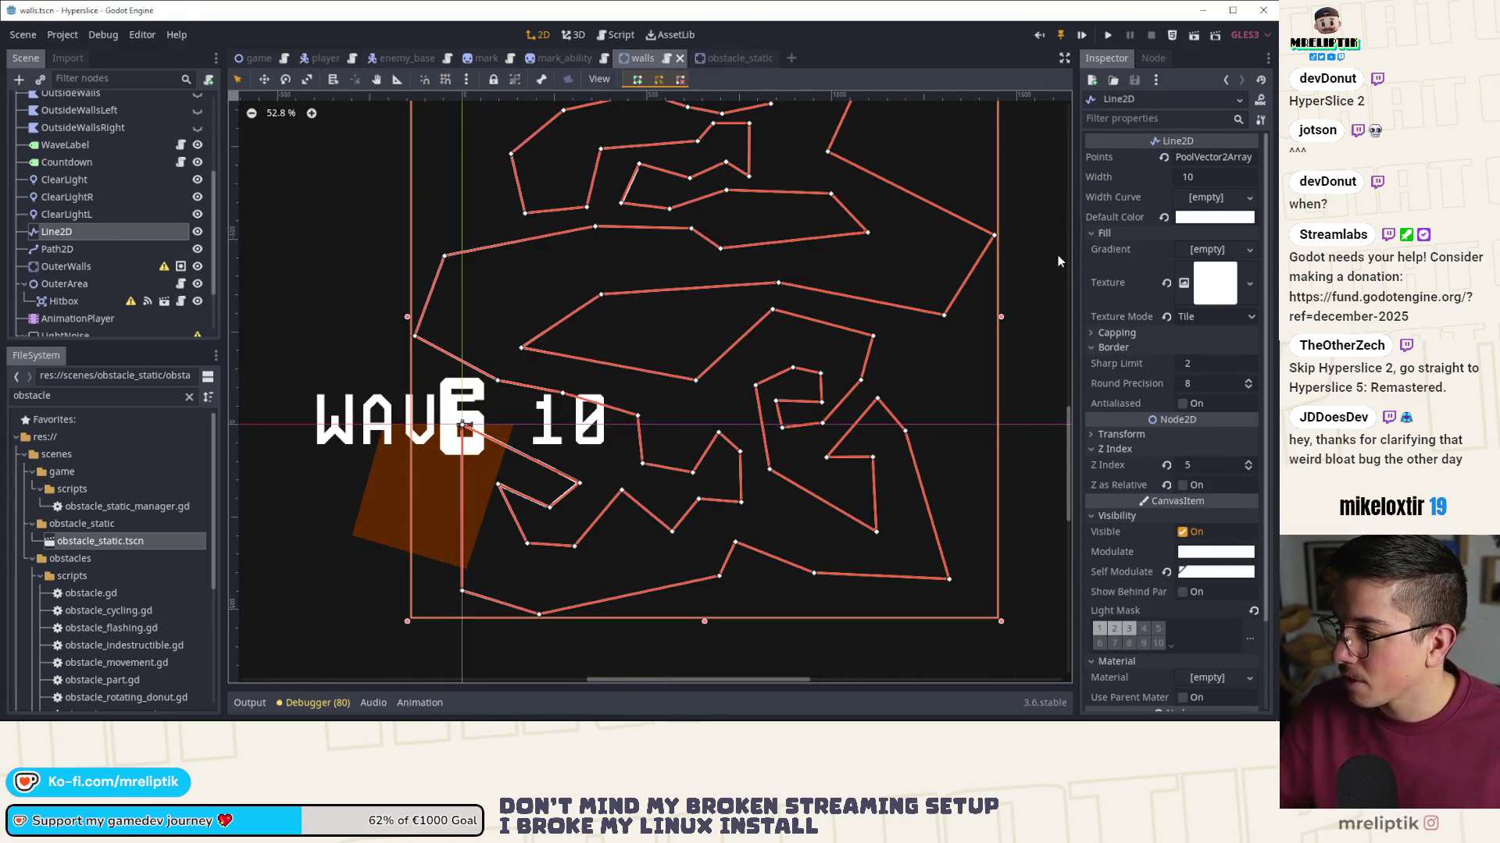
click(734, 58)
scroll(541, 316, up, 3)
drag(462, 204, 467, 256)
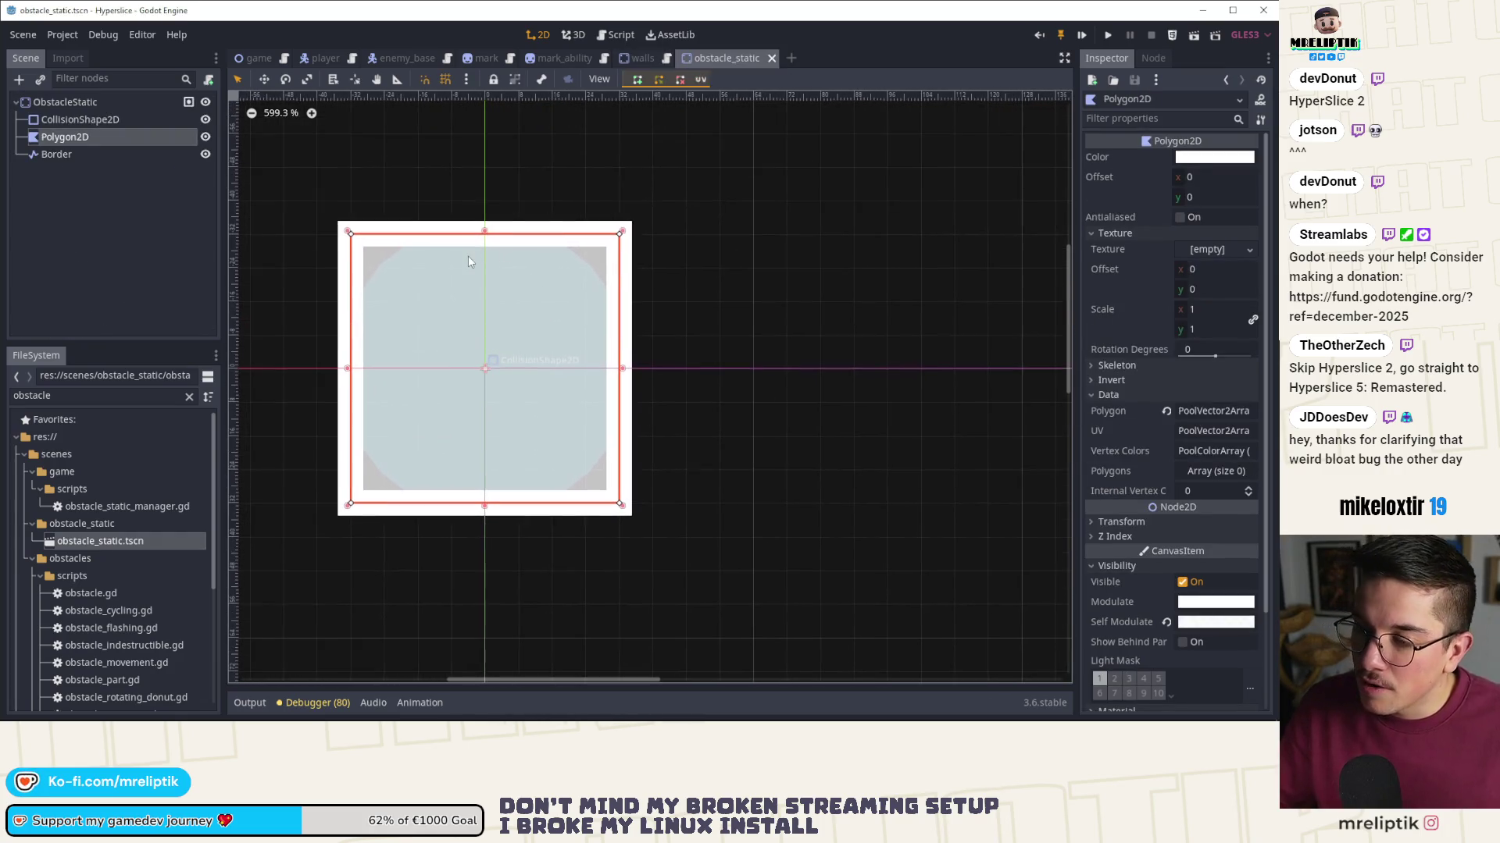
click(75, 98)
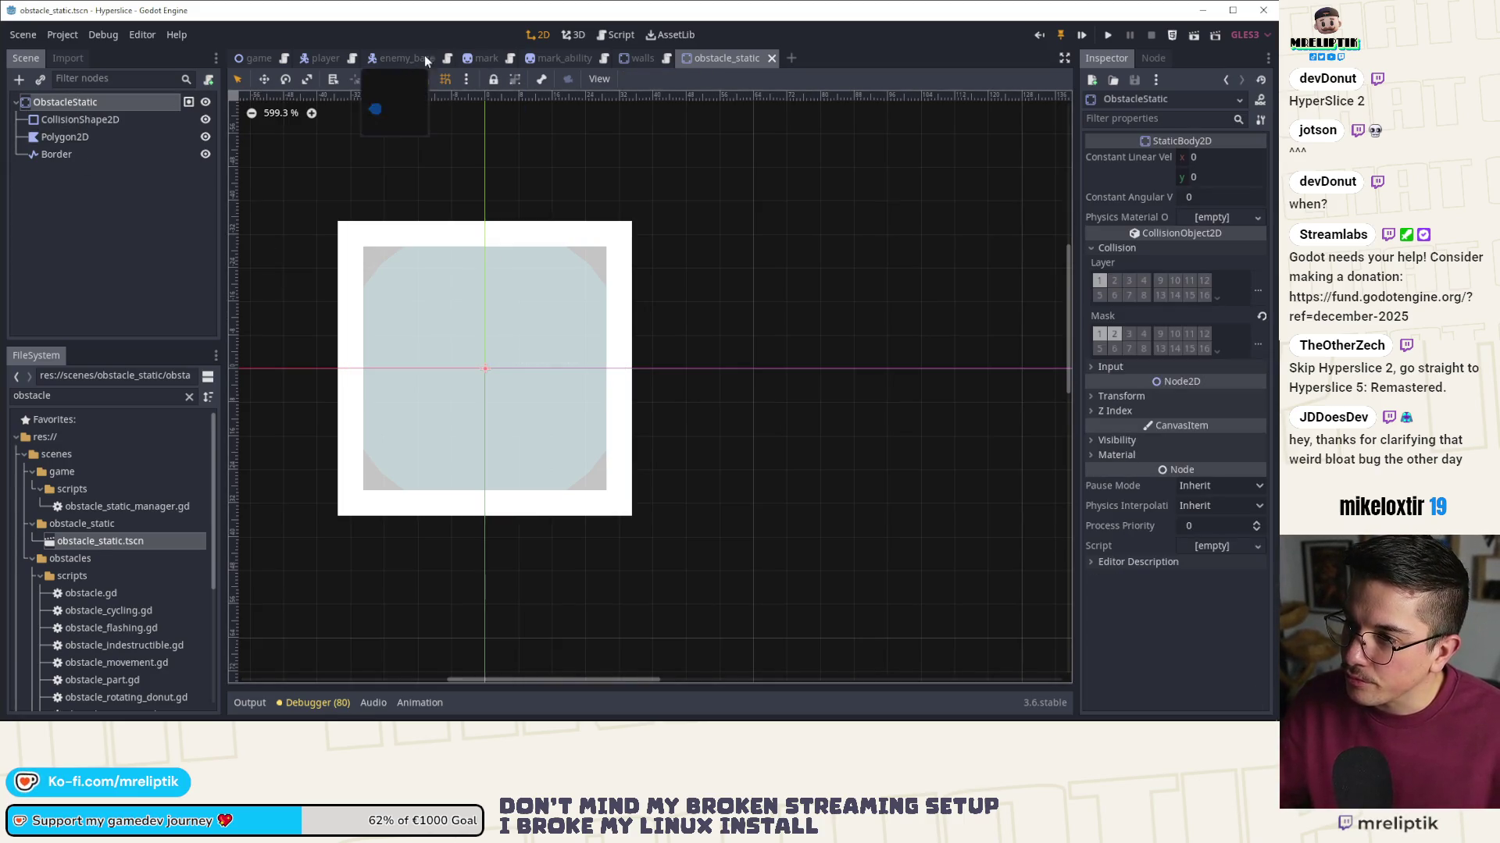
- In the game scene, select ObstacleStatic through ObstacleStatic4 and expand their Transform
click(628, 58)
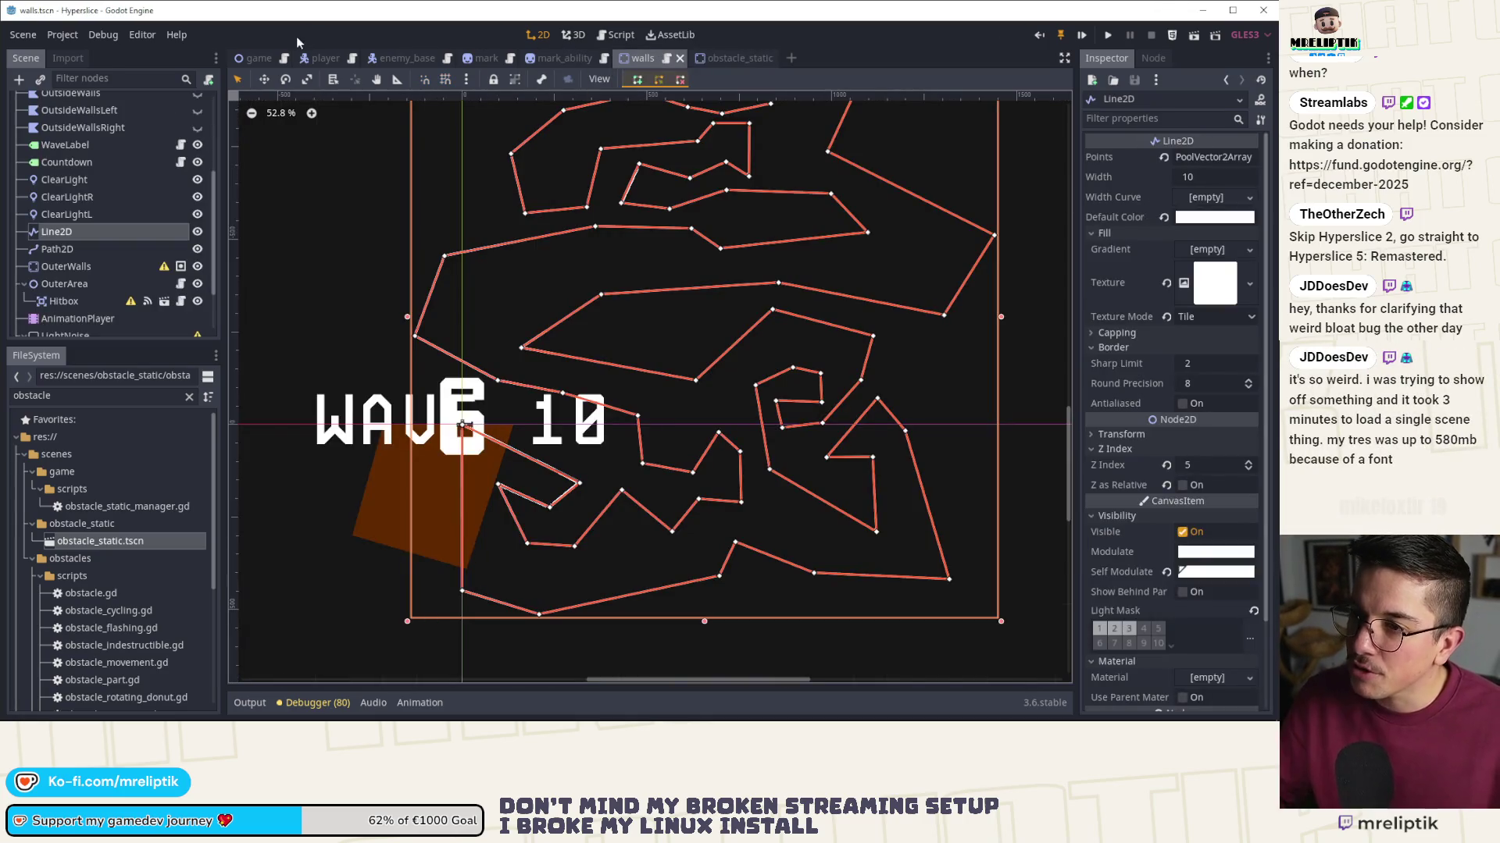
click(258, 58)
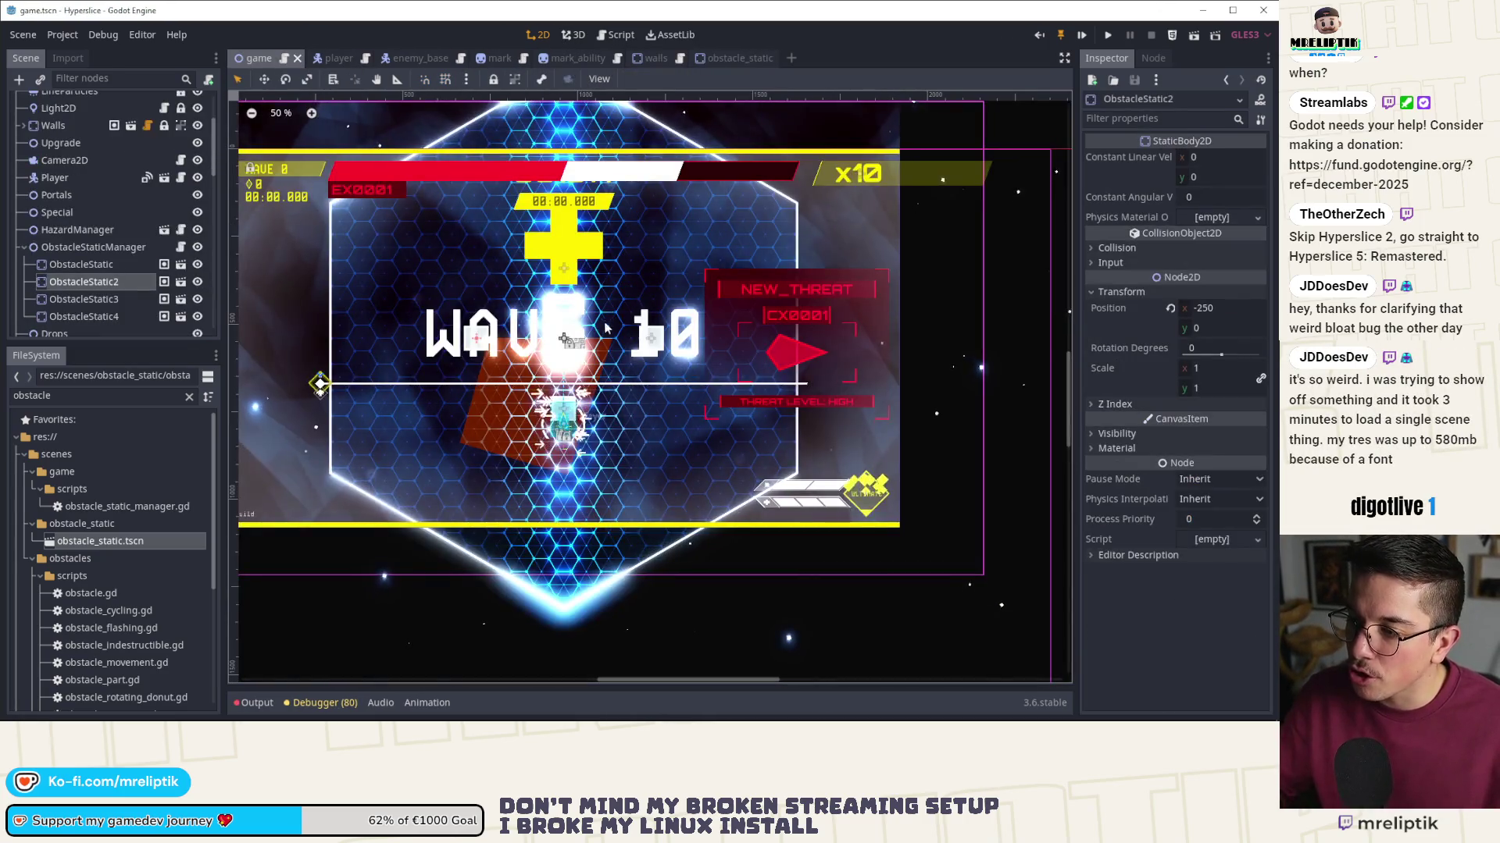
click(78, 264)
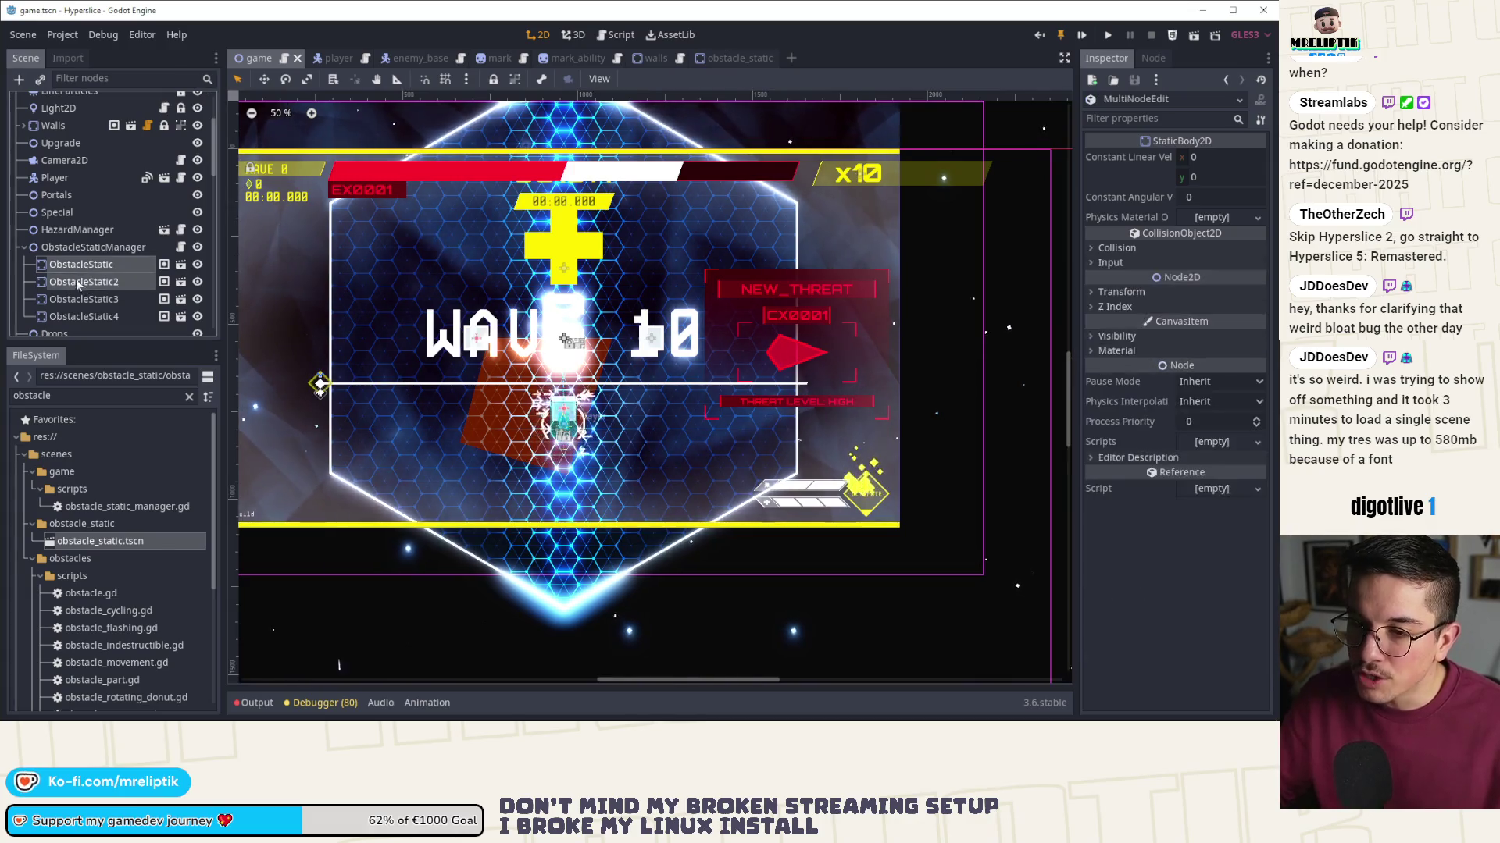
shift+click(70, 316)
click(1121, 291)
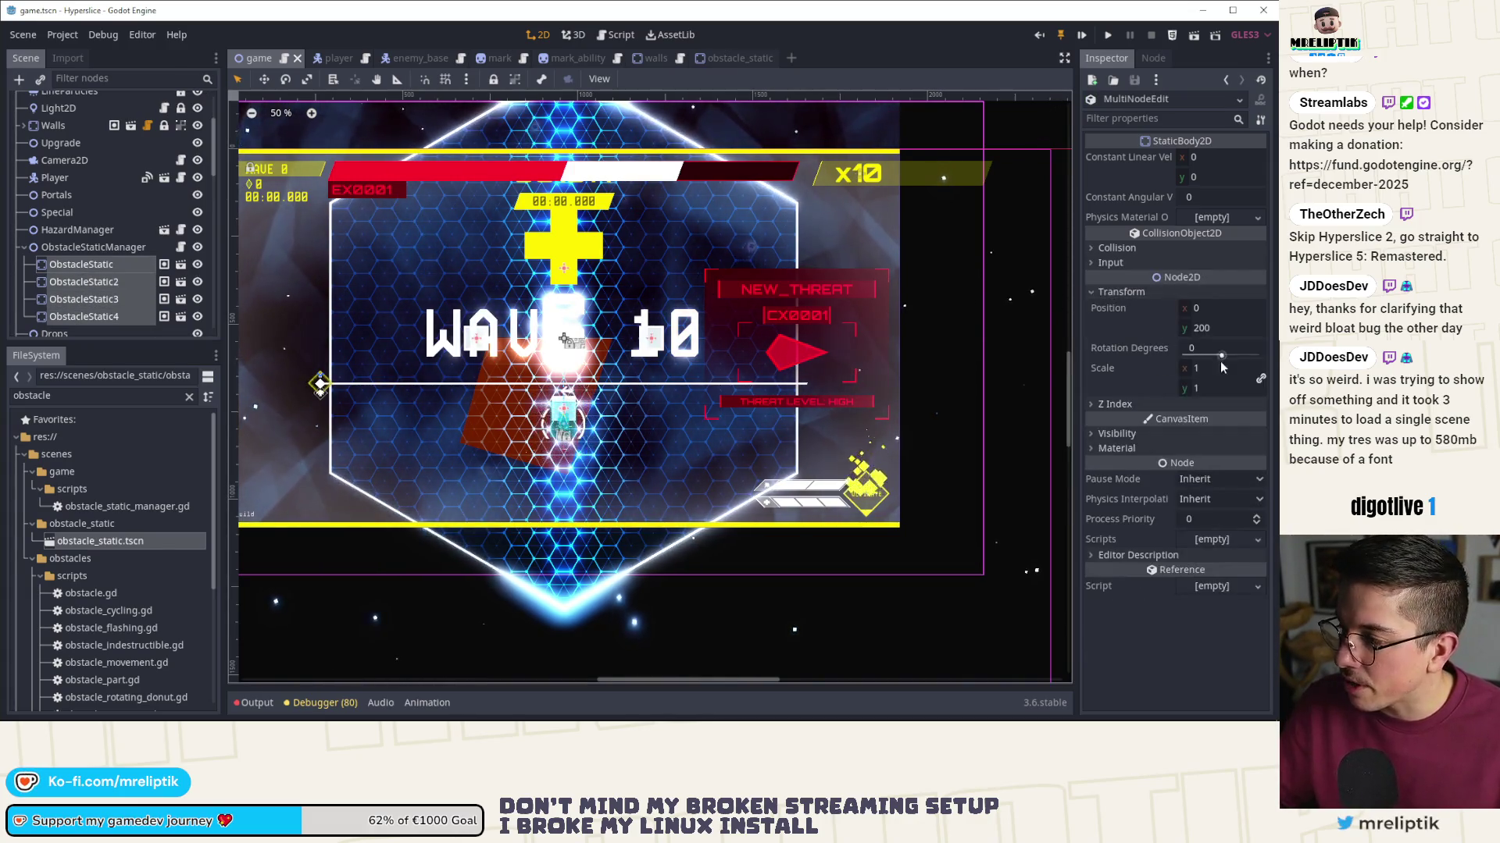
- Set Rotation Degrees to 45 for all four static obstacles and save the game scene
click(1219, 349)
text(45)
key(Return)
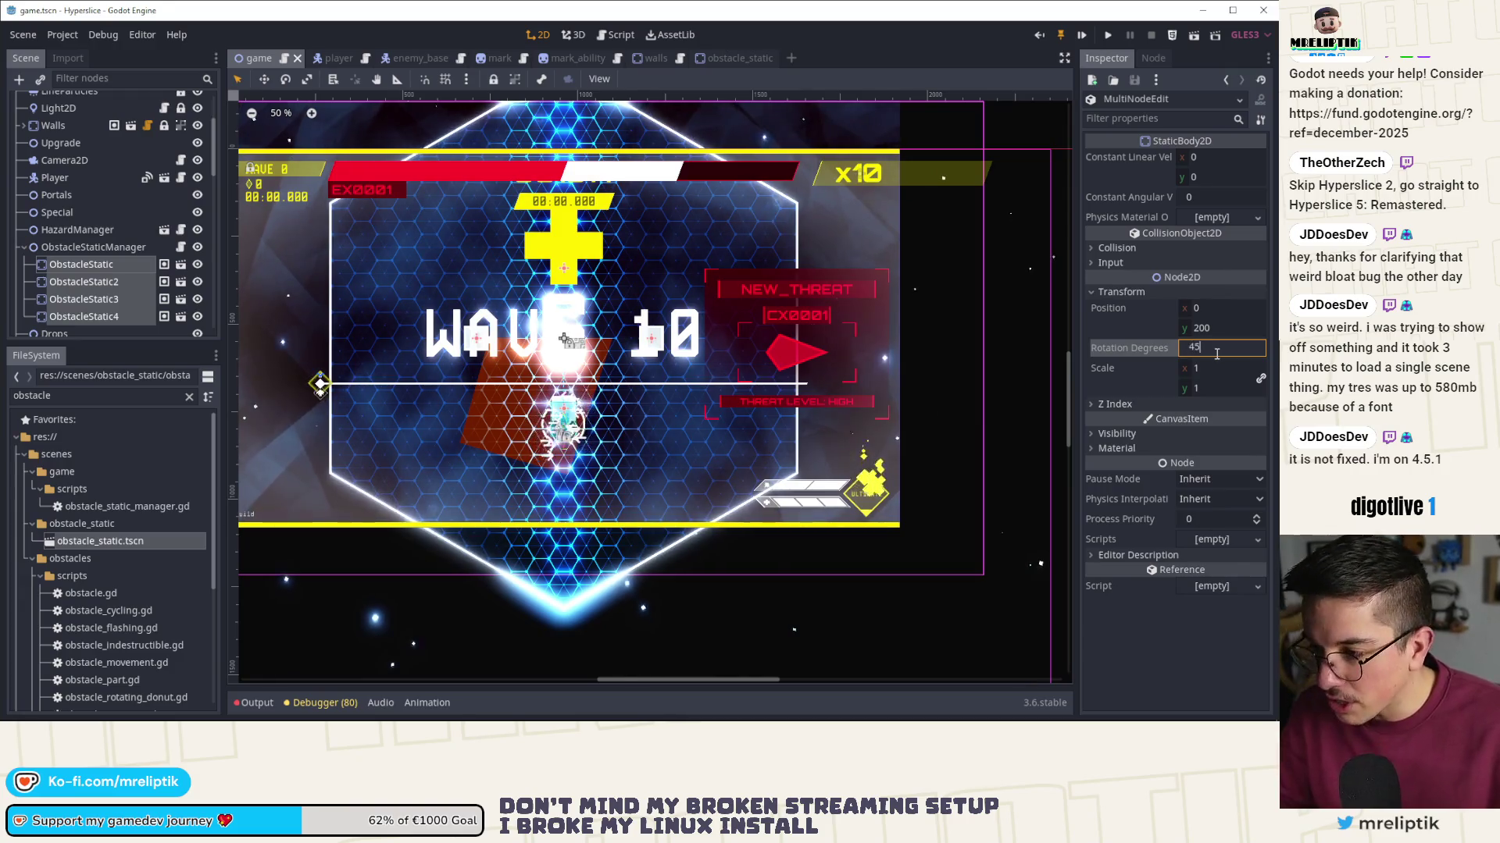
key(ctrl+s)
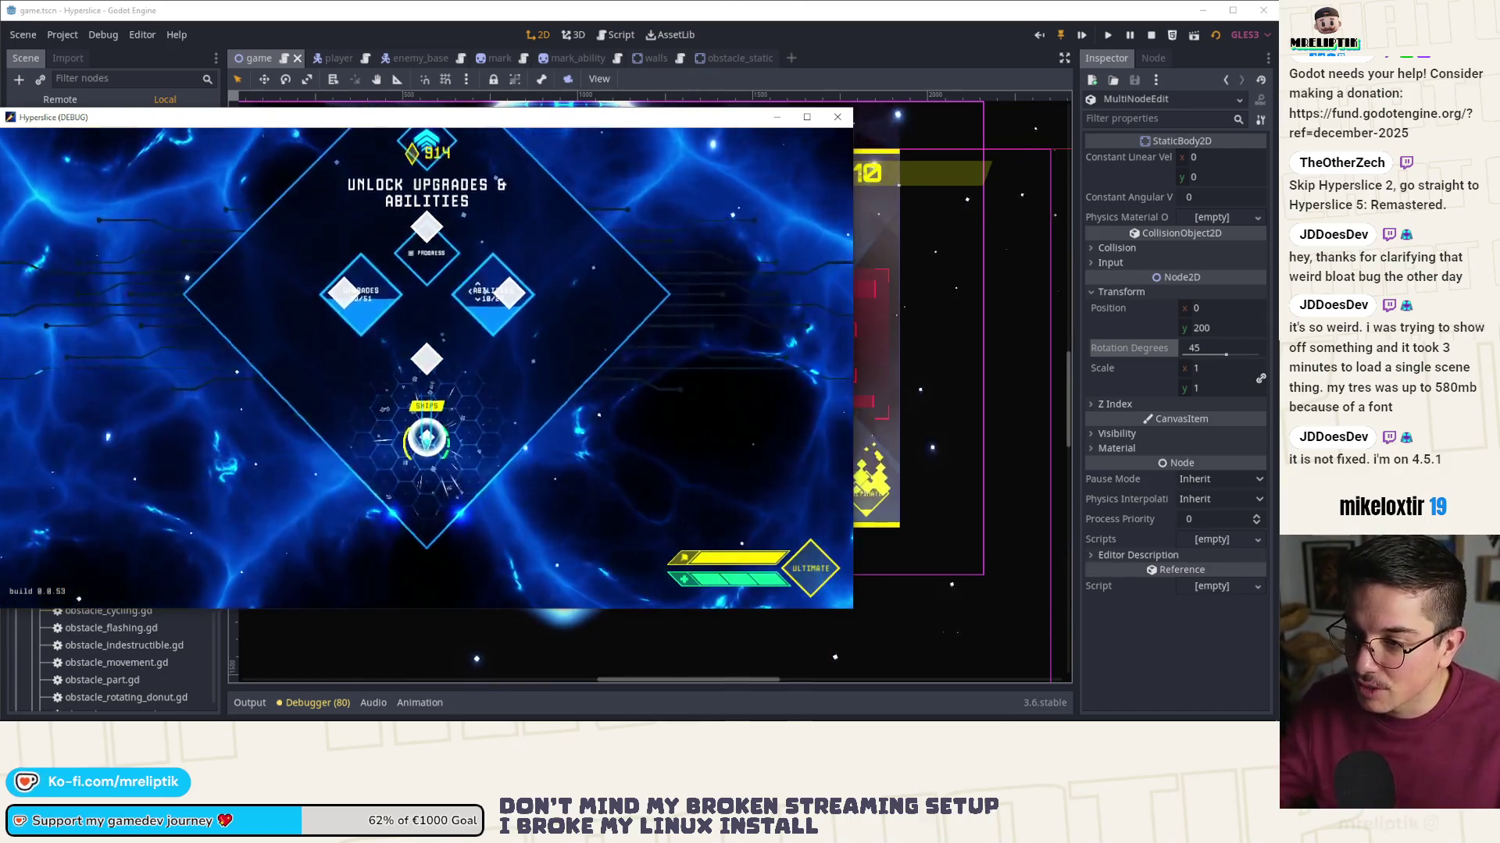
- Pick a ship, play a run to game over at wave 2, then retry with R
click(427, 479)
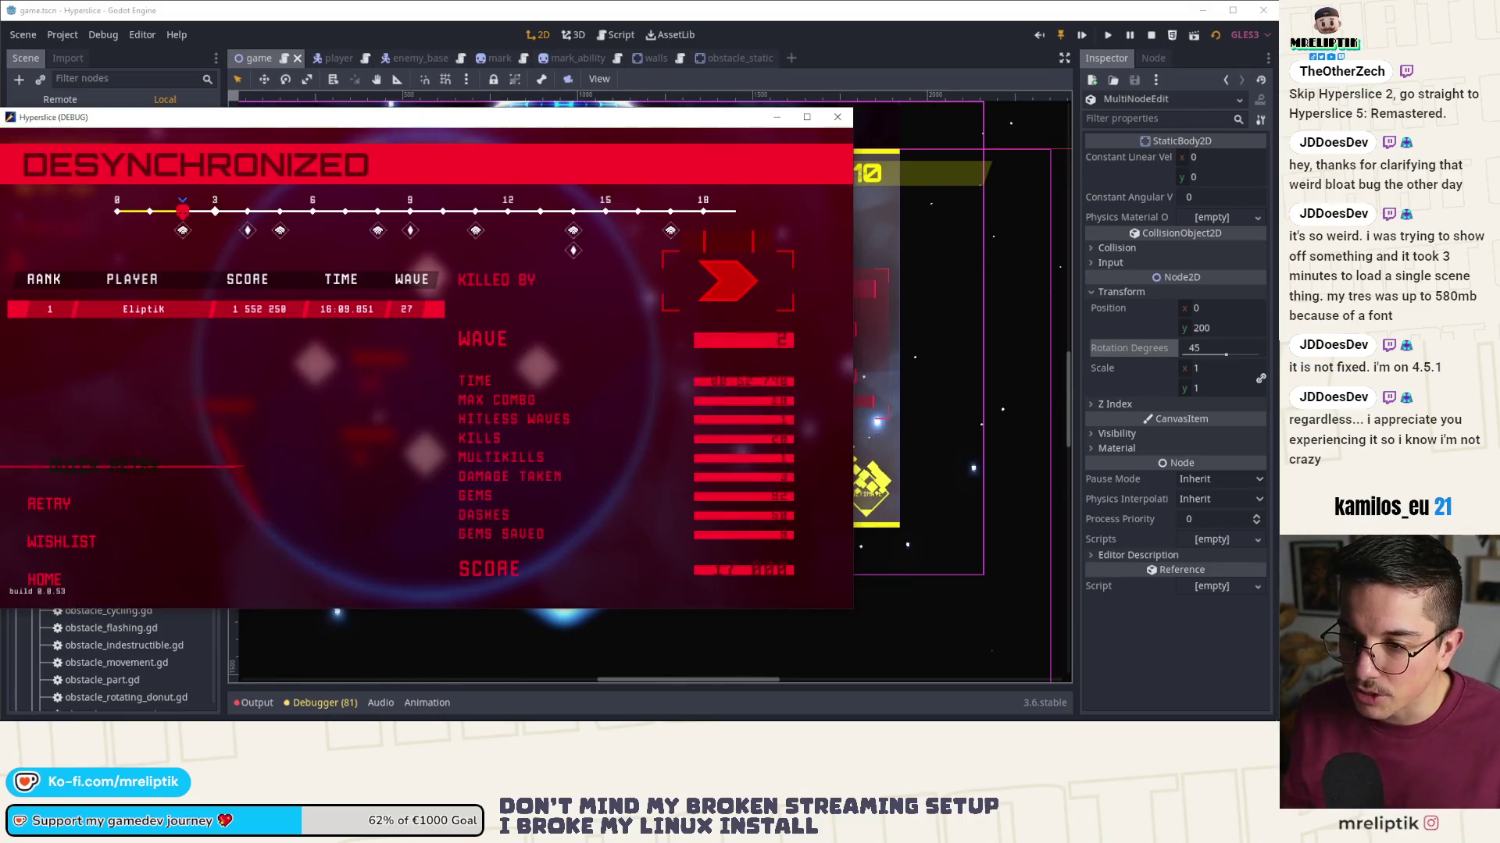
key(r)
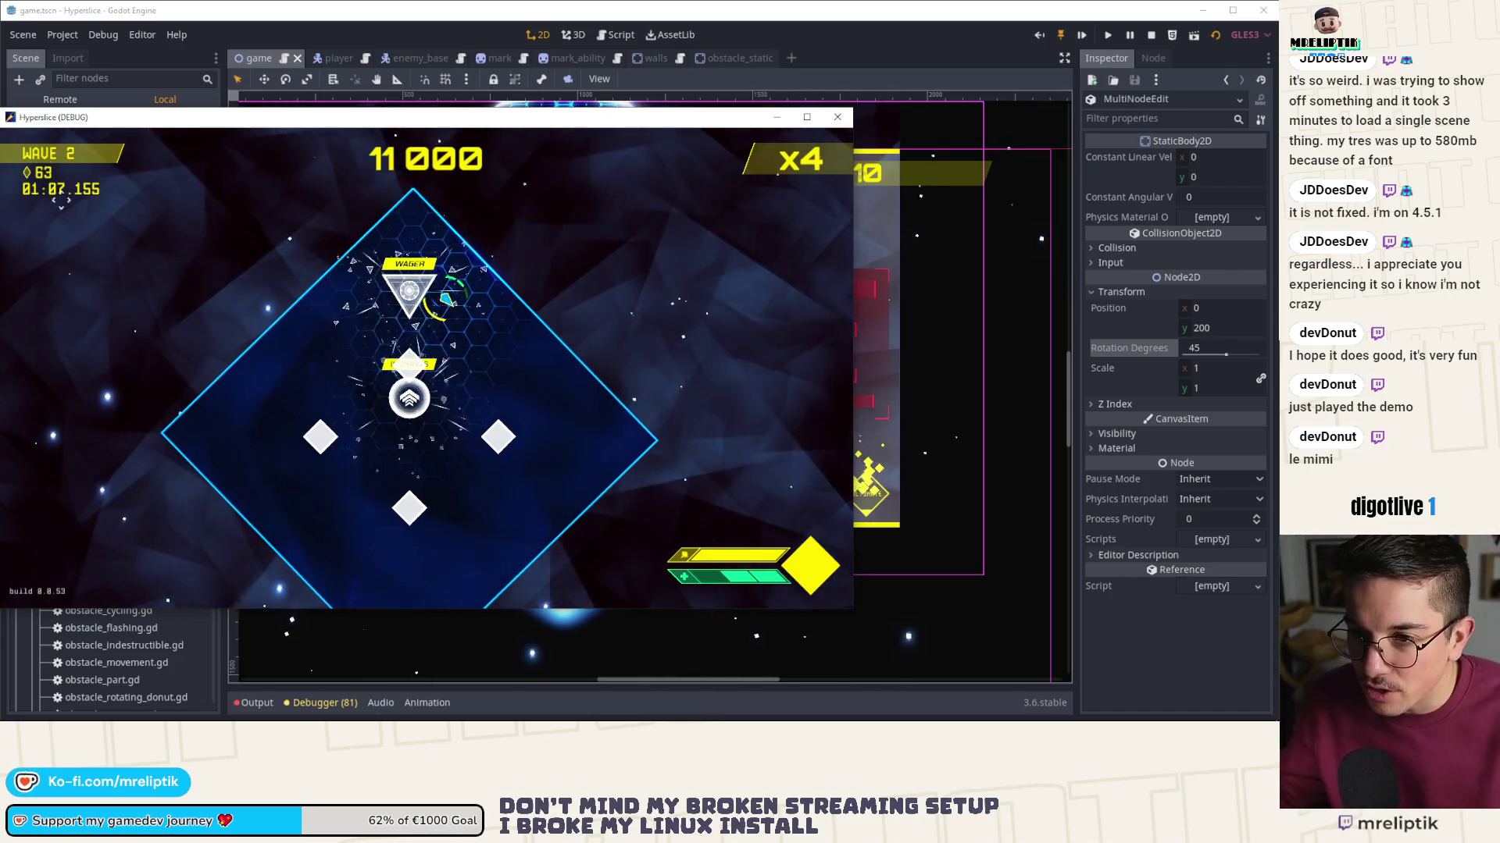
- Maximize the debug window, play to the Desynchronized screen, and close the game
double_click(273, 121)
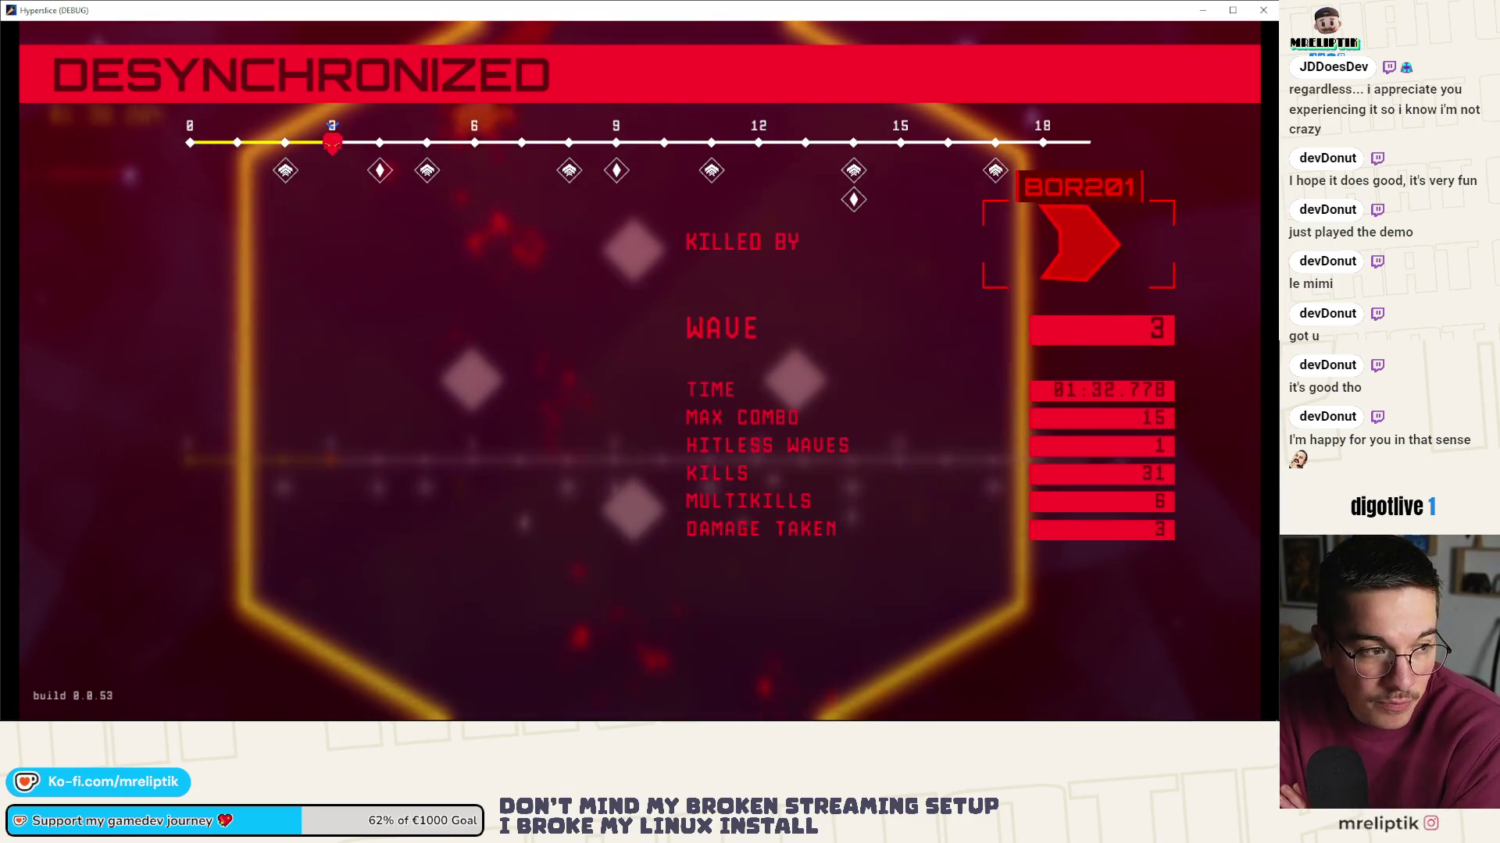
click(1262, 10)
scroll(540, 364, up, 1)
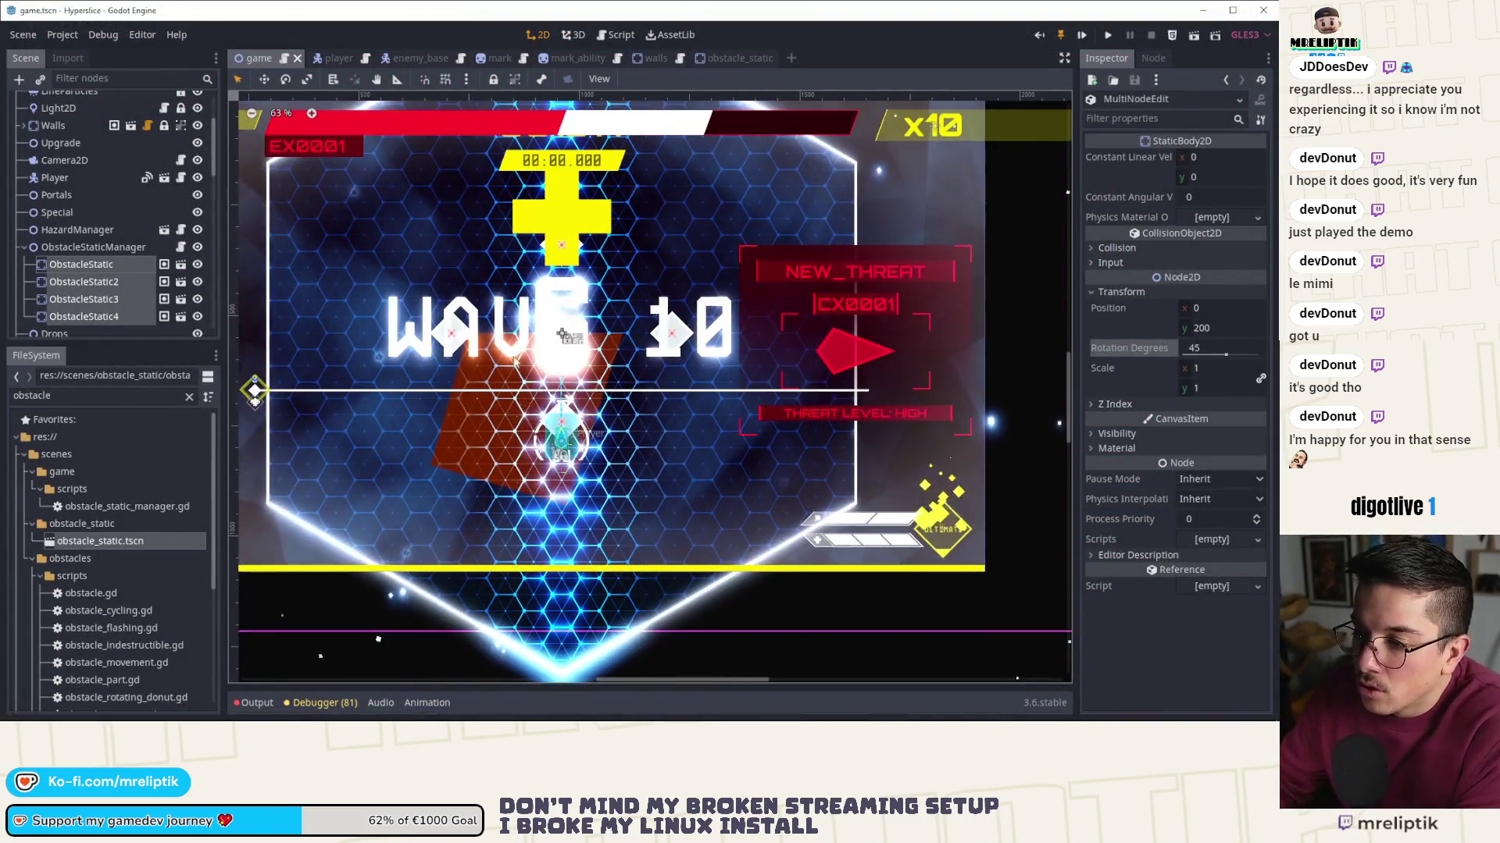
- Inspect ObstacleStatic, ObstacleStatic3 and ObstacleStatic4 in turn, leaving their names unchanged
click(74, 265)
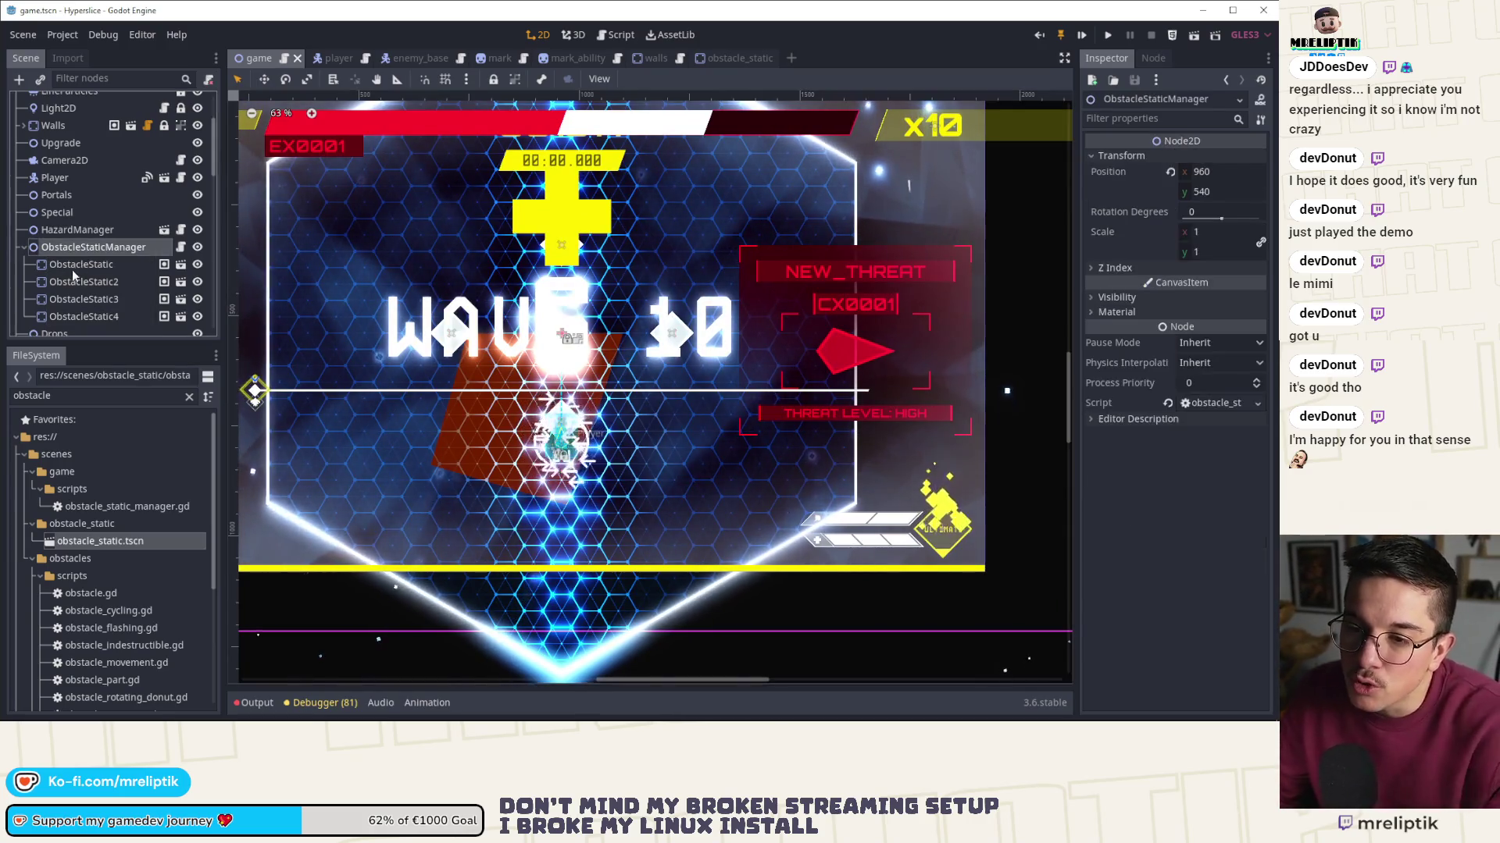
double_click(86, 297)
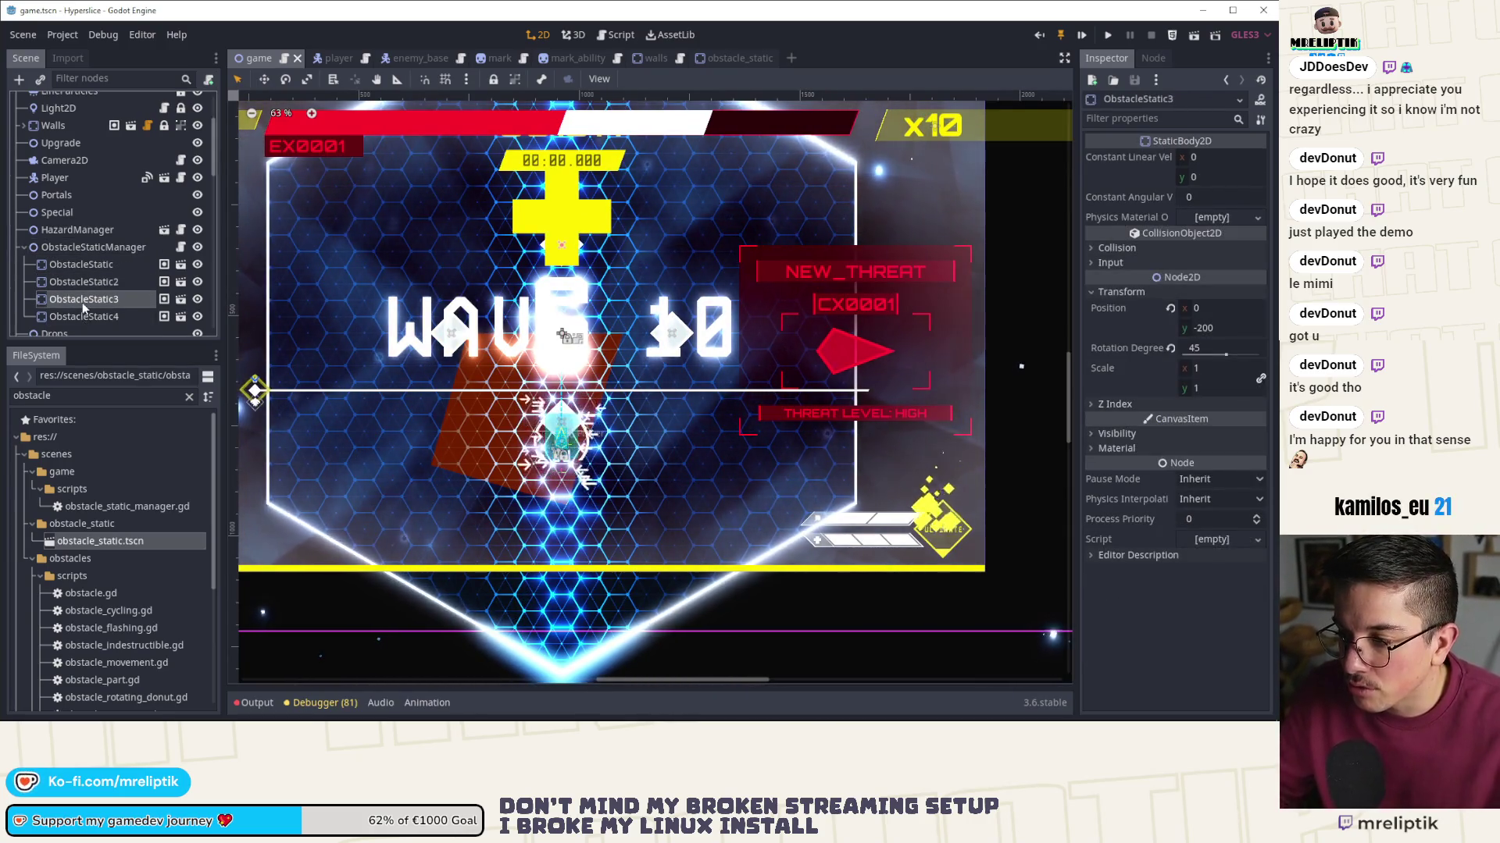
key(Escape)
key(Down)
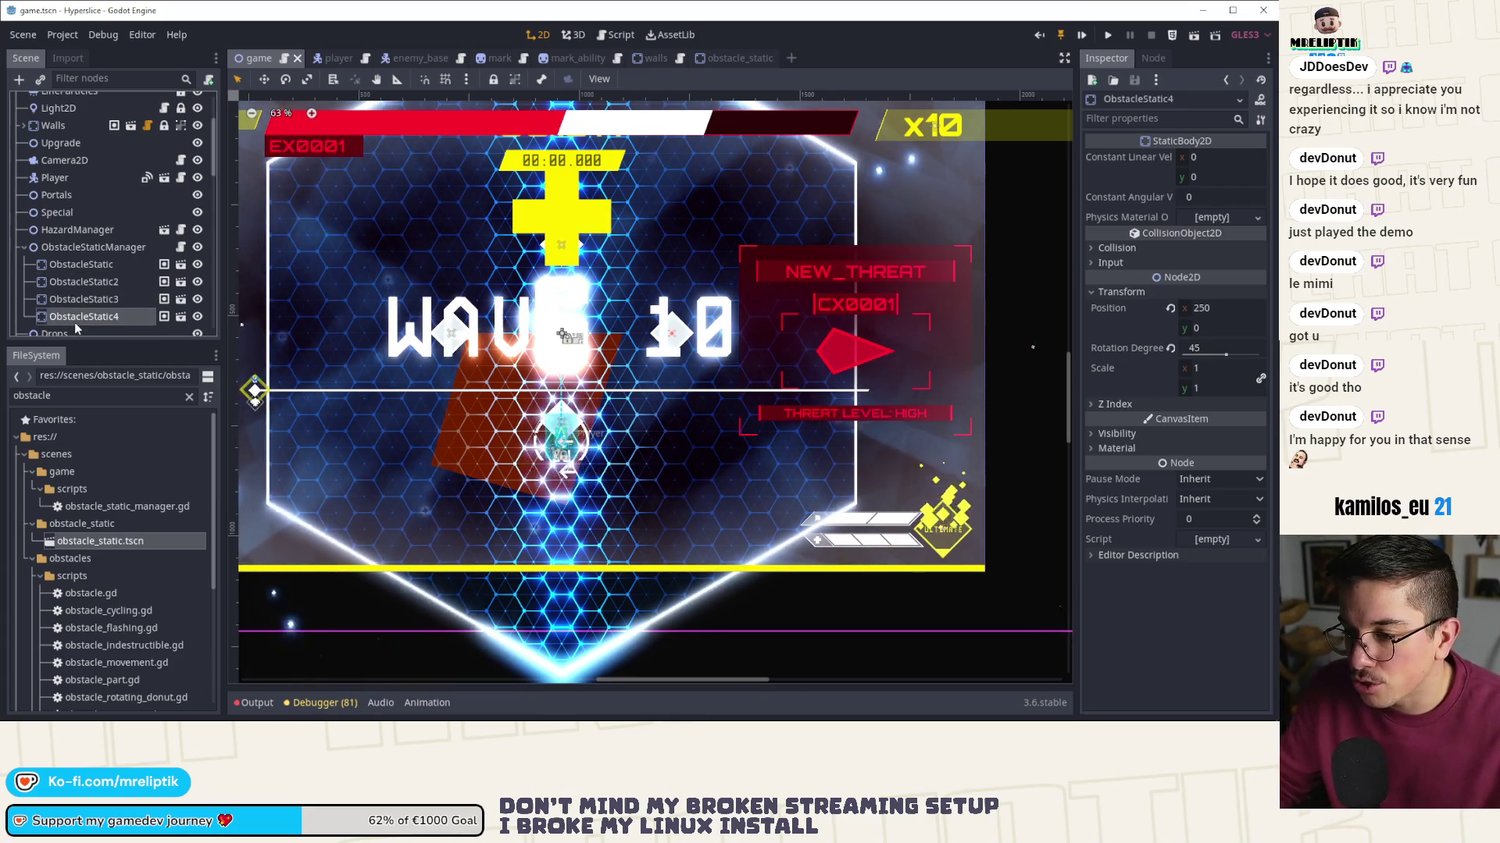
- Choose Instance Child Scene on the ObstacleStaticManager node
right_click(78, 303)
click(78, 246)
right_click(81, 247)
click(134, 264)
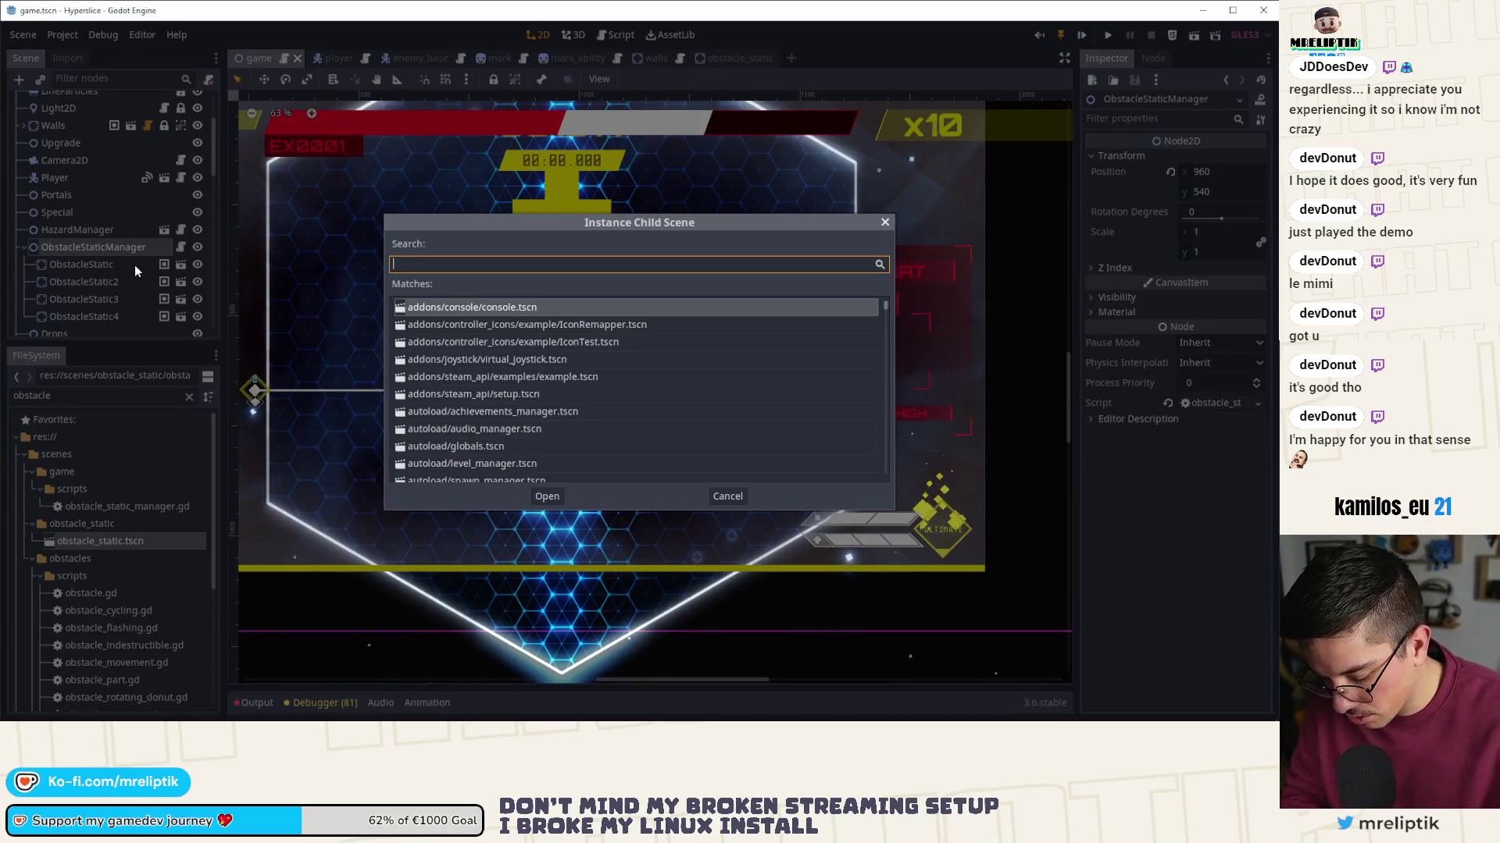
- Search 'hazar', add the HazardElectricity scene under ObstacleStaticManager, and save the game scene
text(hazar)
key(Down)
key(Down)
key(Down)
key(Return)
scroll(616, 356, up, 1)
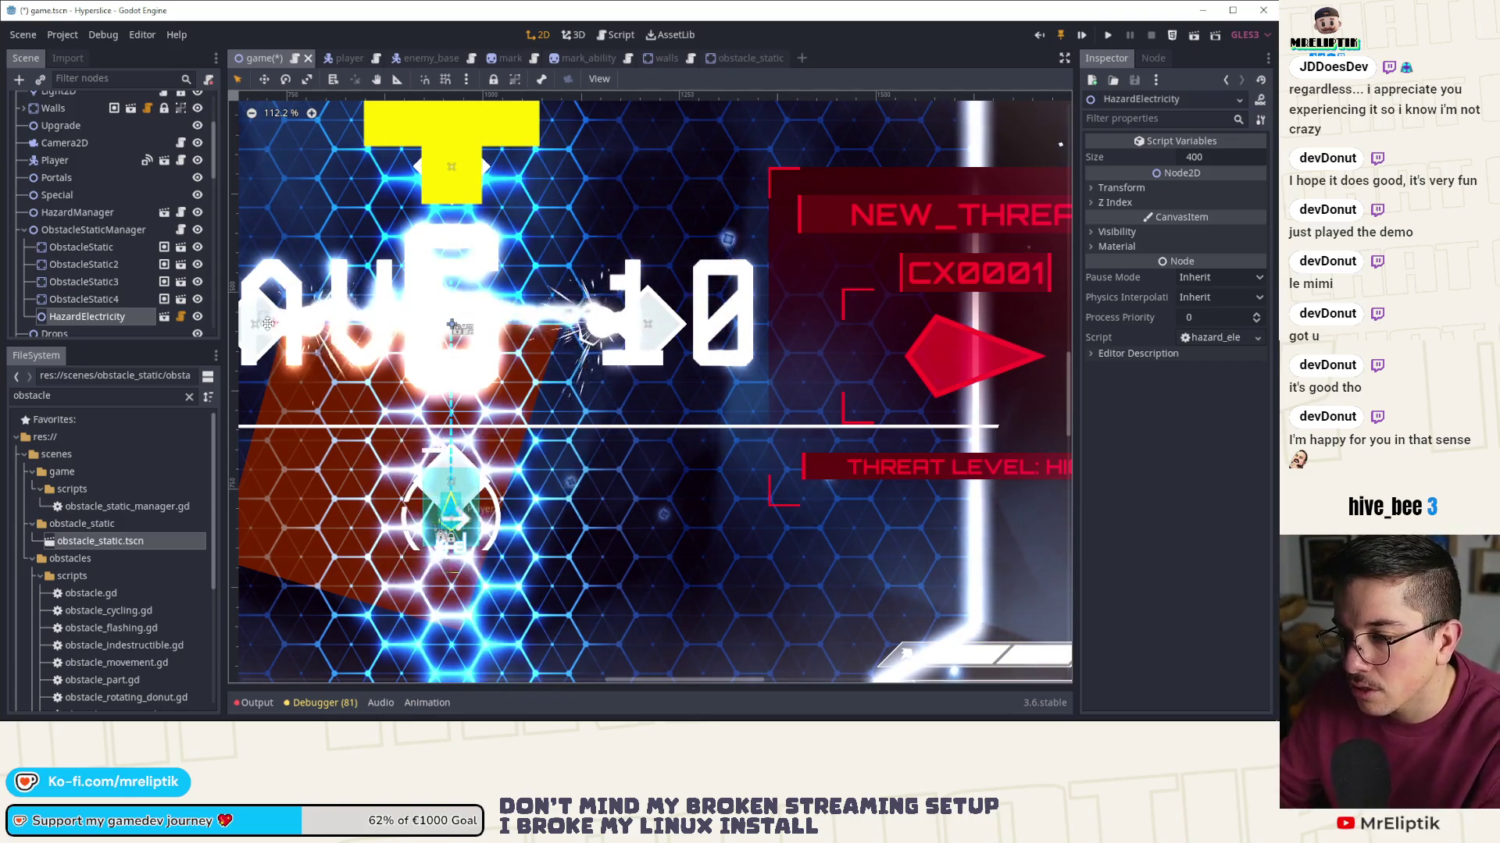
key(ctrl+s)
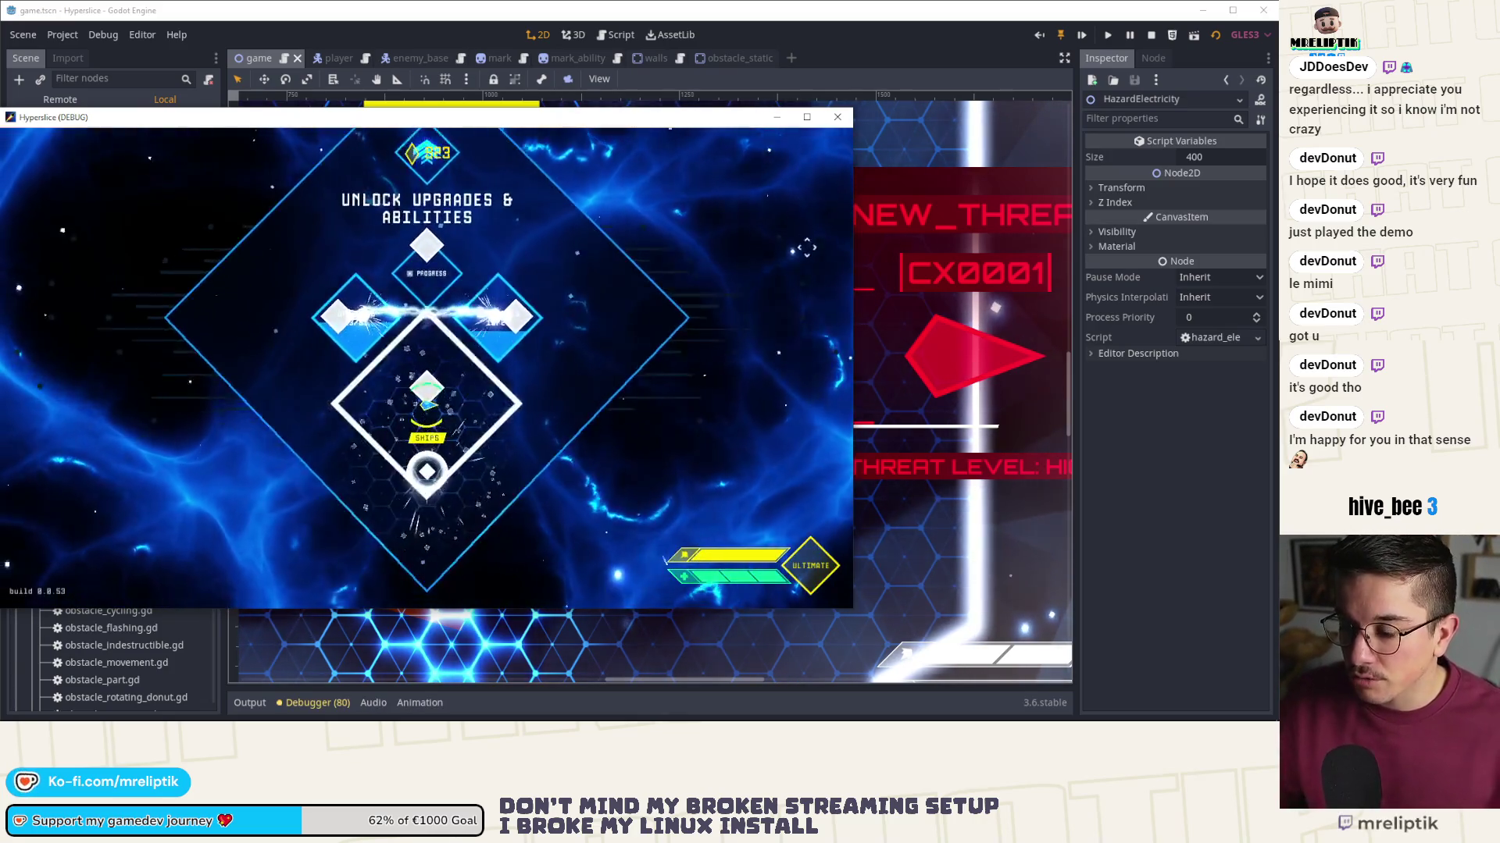
- Start a run, pause and resume it with Esc, then close the game after wave 1
click(612, 356)
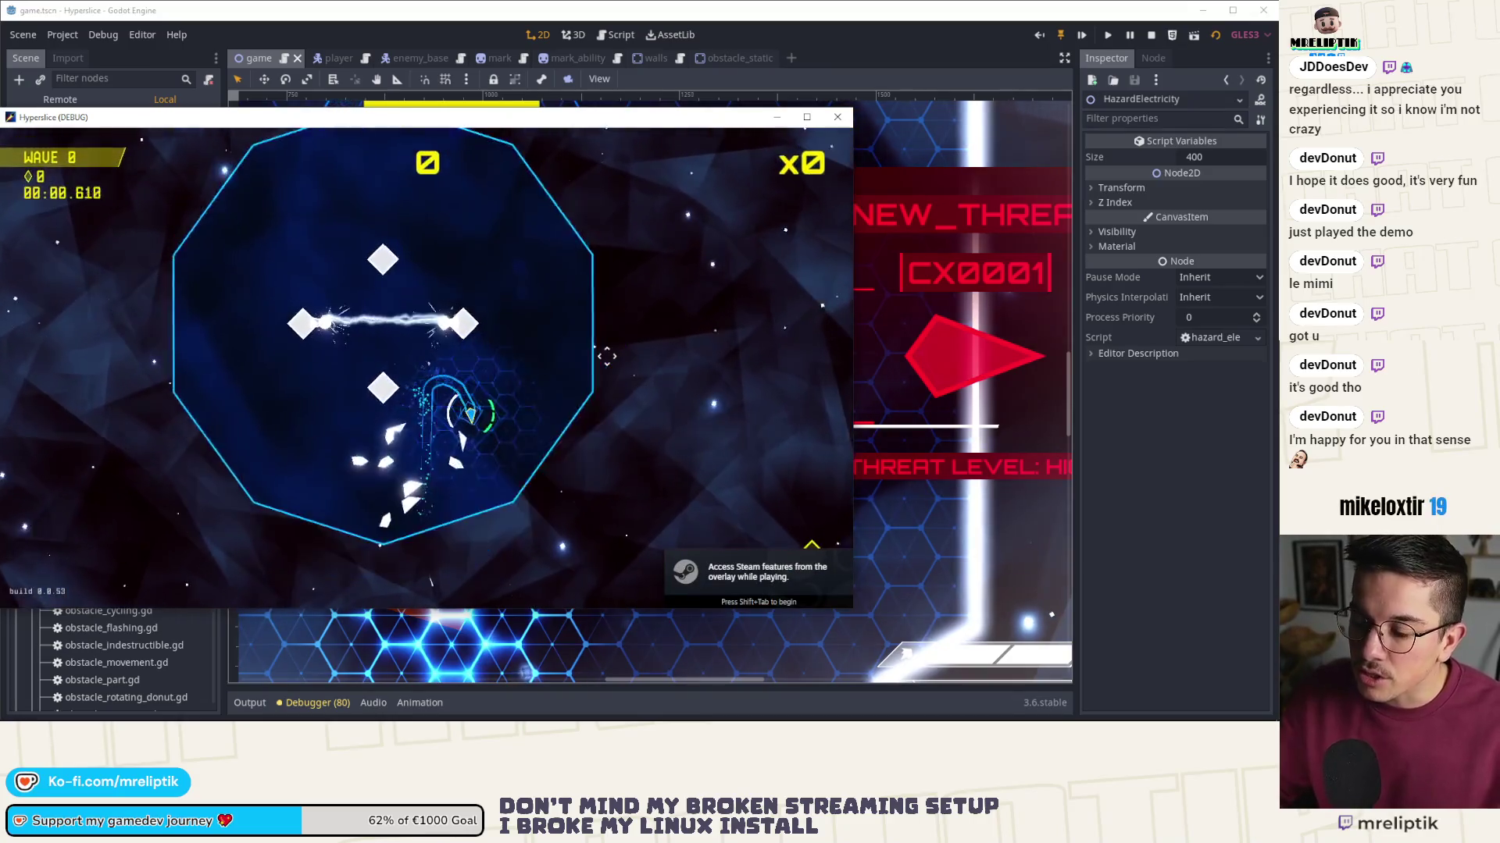
key(Escape)
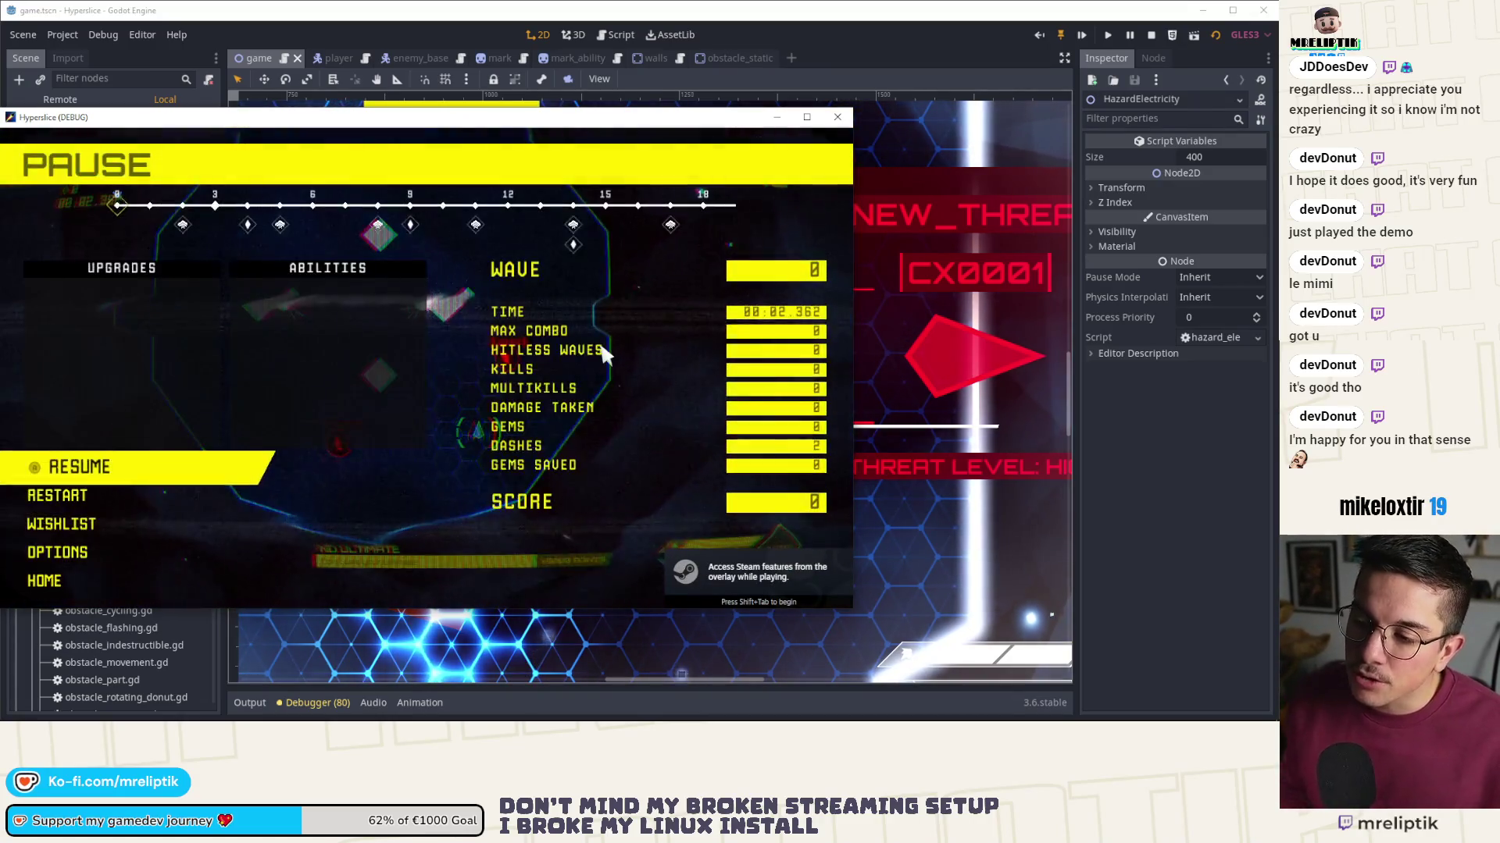
key(Escape)
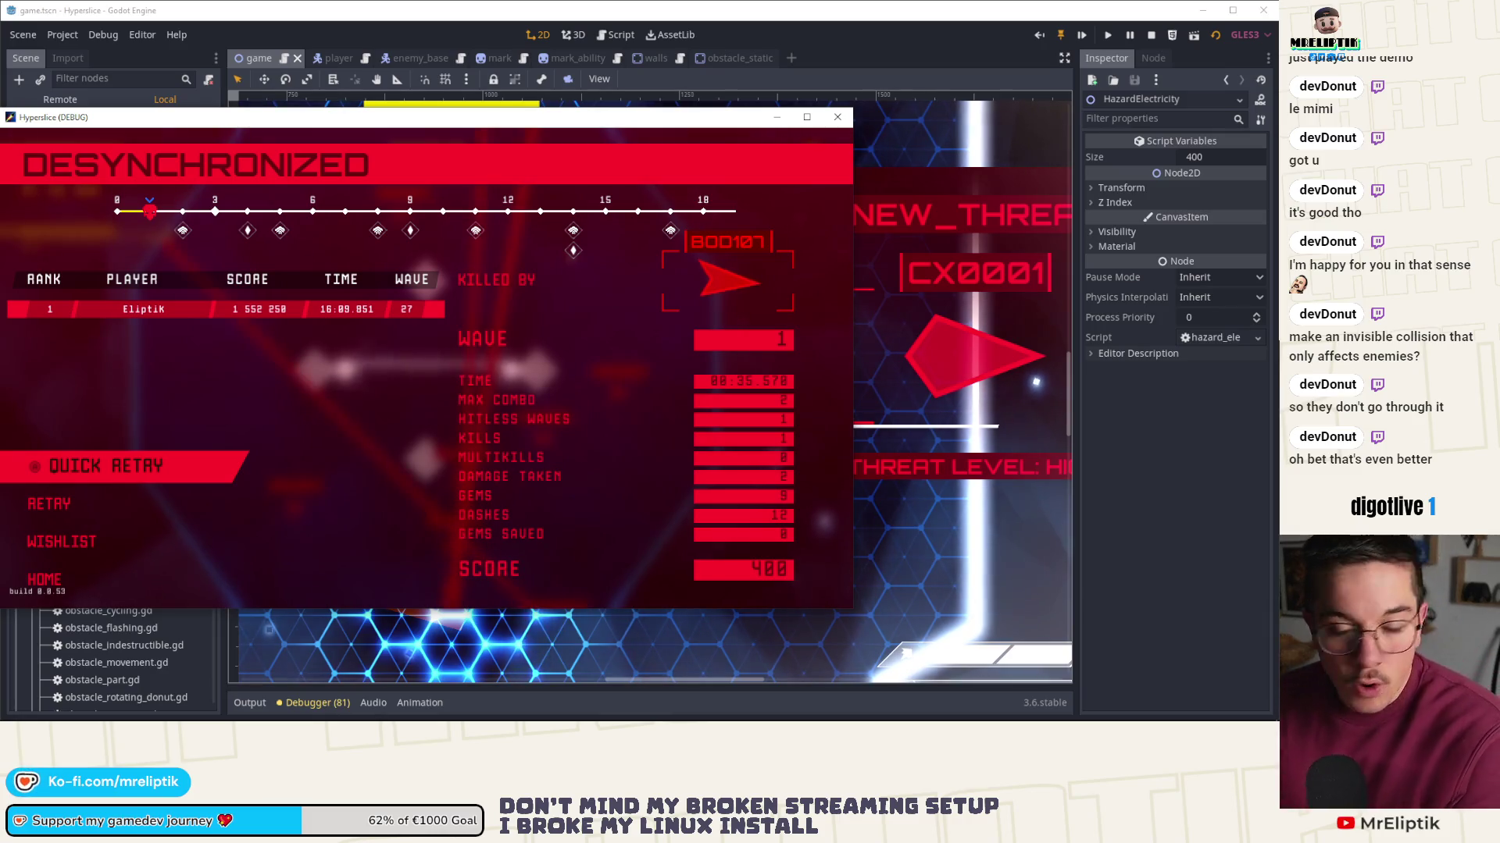
click(830, 116)
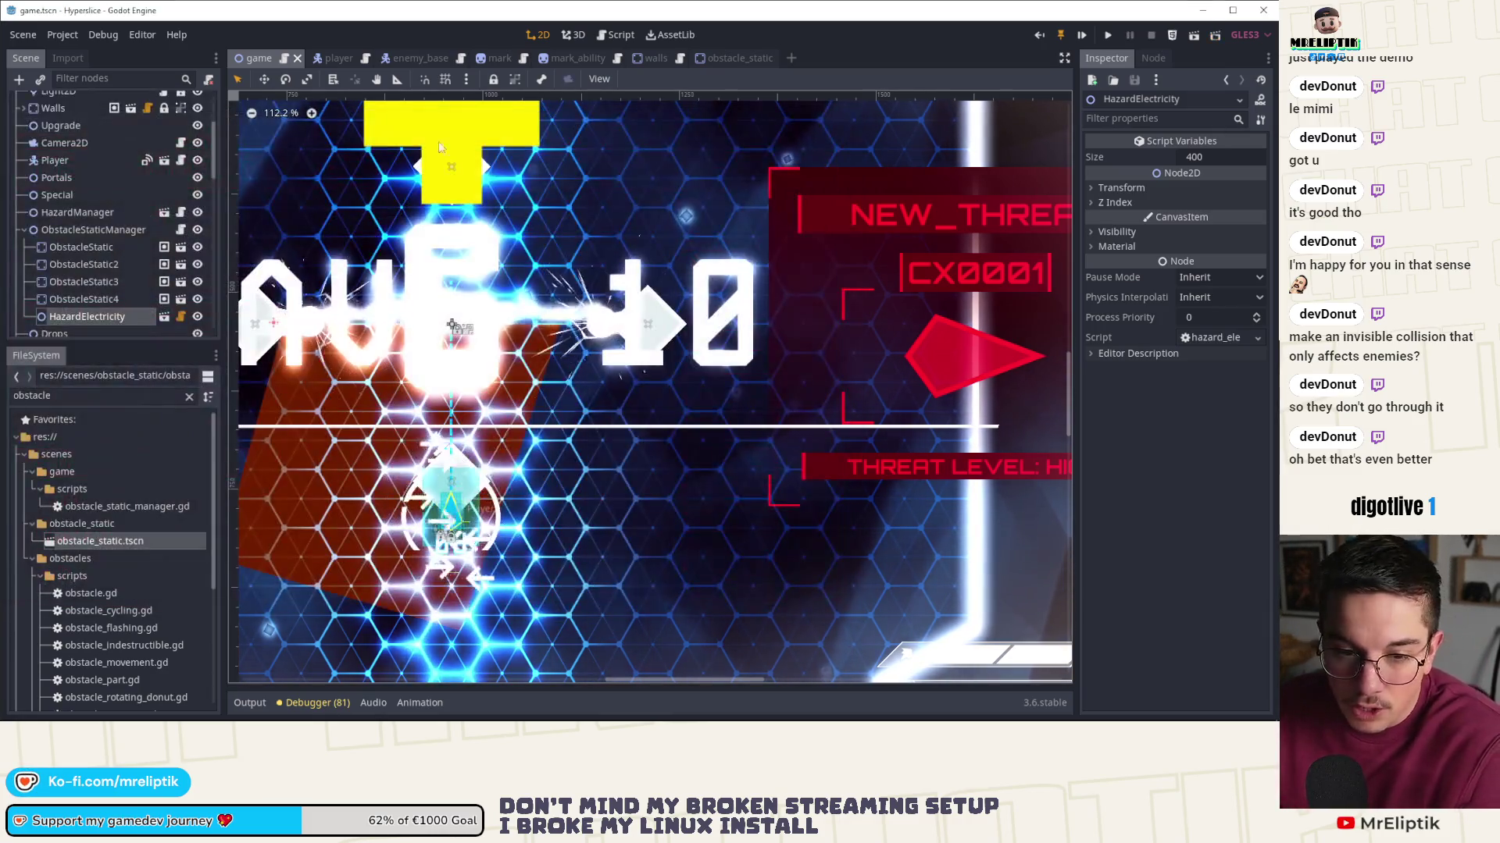
- Instance hazard_spikes.tscn under ObstacleStatic4 by searching 'spike' in Instance Child Scene
scroll(574, 344, down, 9)
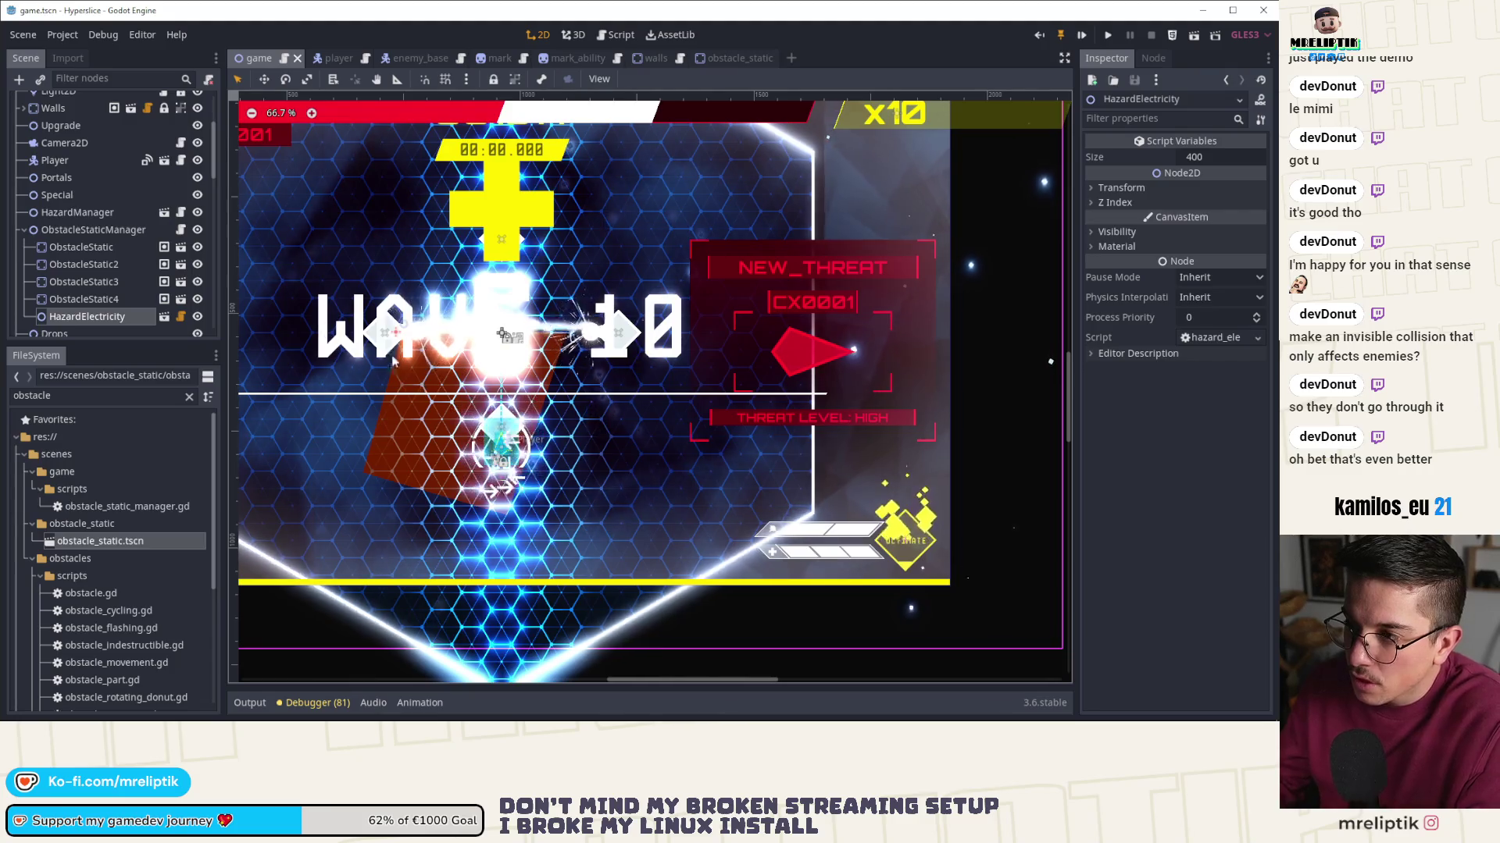
scroll(235, 341, up, 1)
right_click(62, 299)
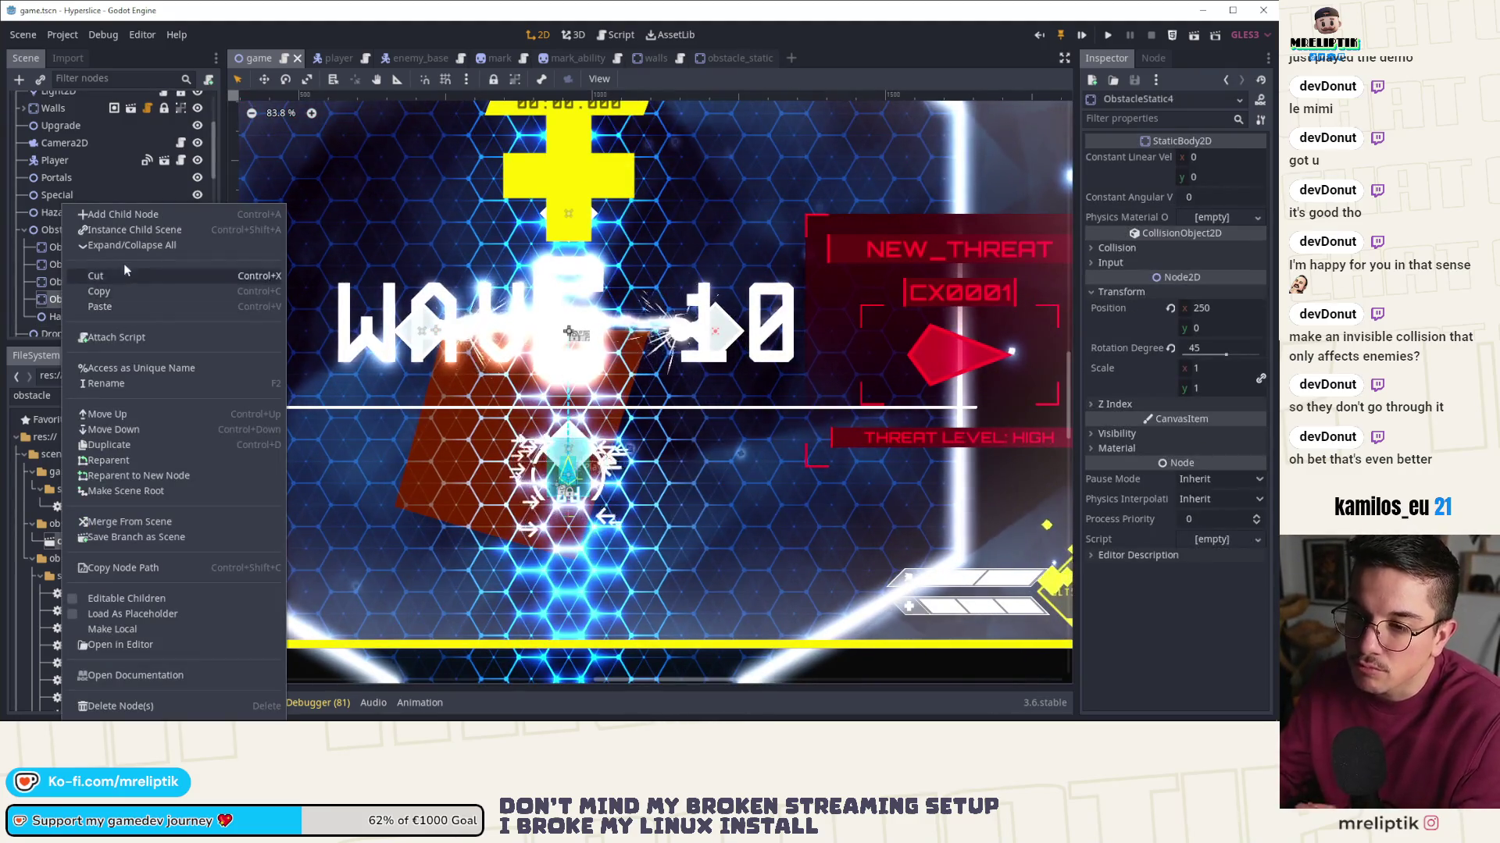
click(137, 231)
text(spike)
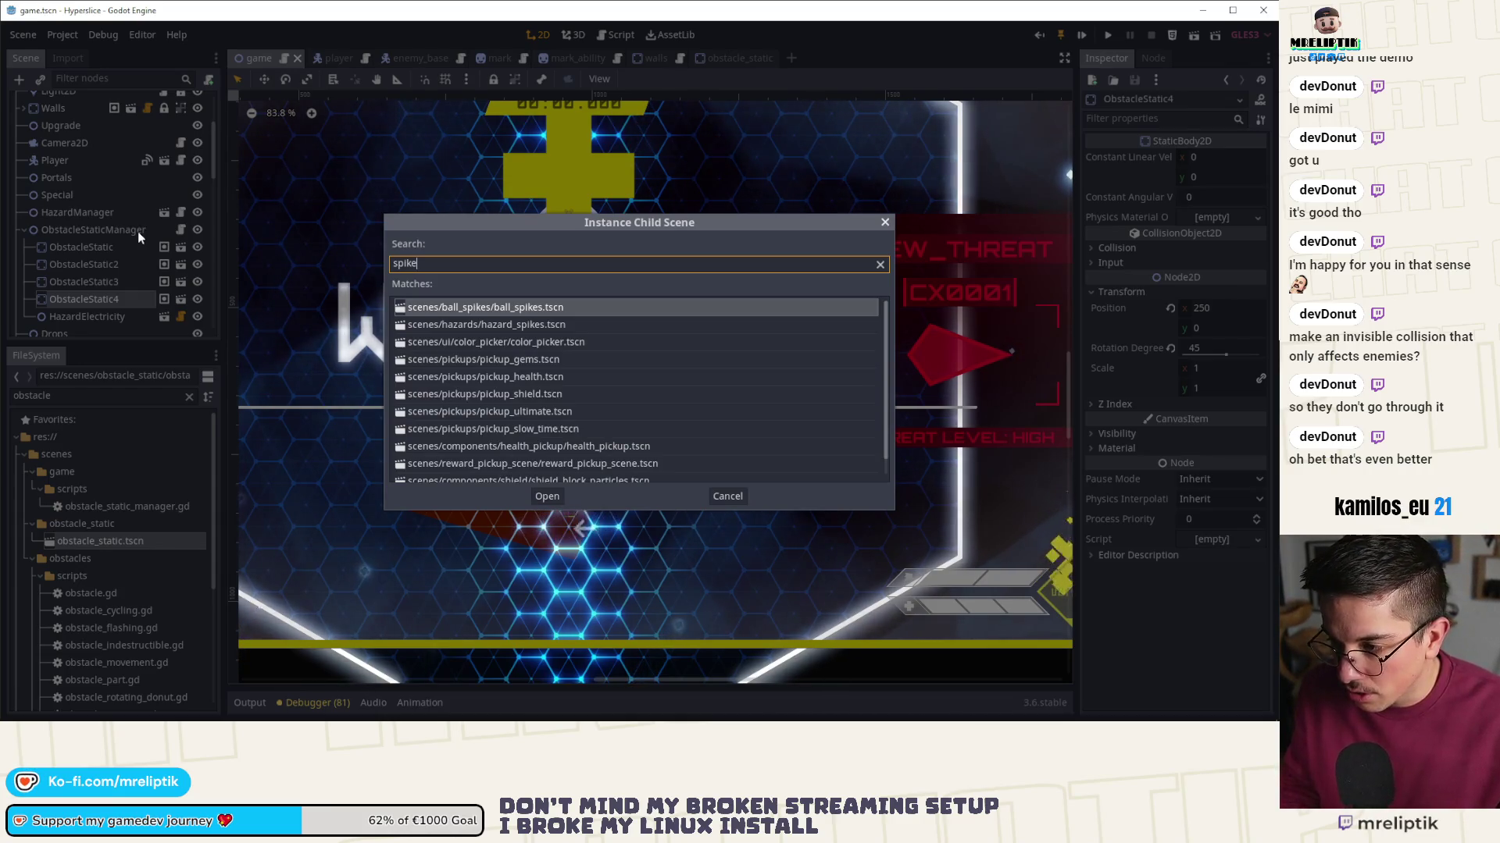
key(Down)
key(Return)
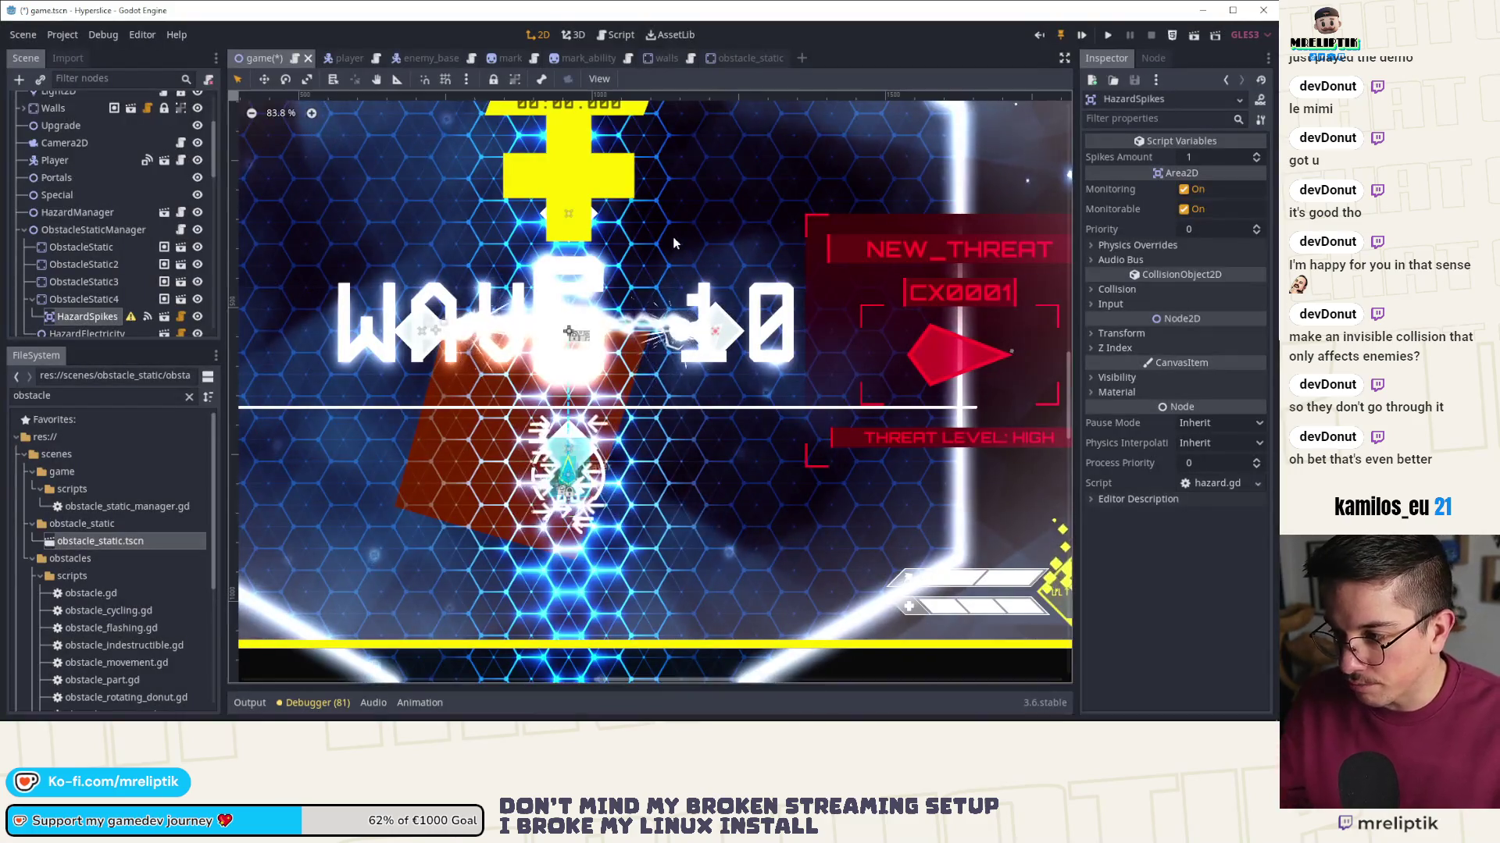
scroll(519, 390, up, 1)
scroll(519, 391, up, 2)
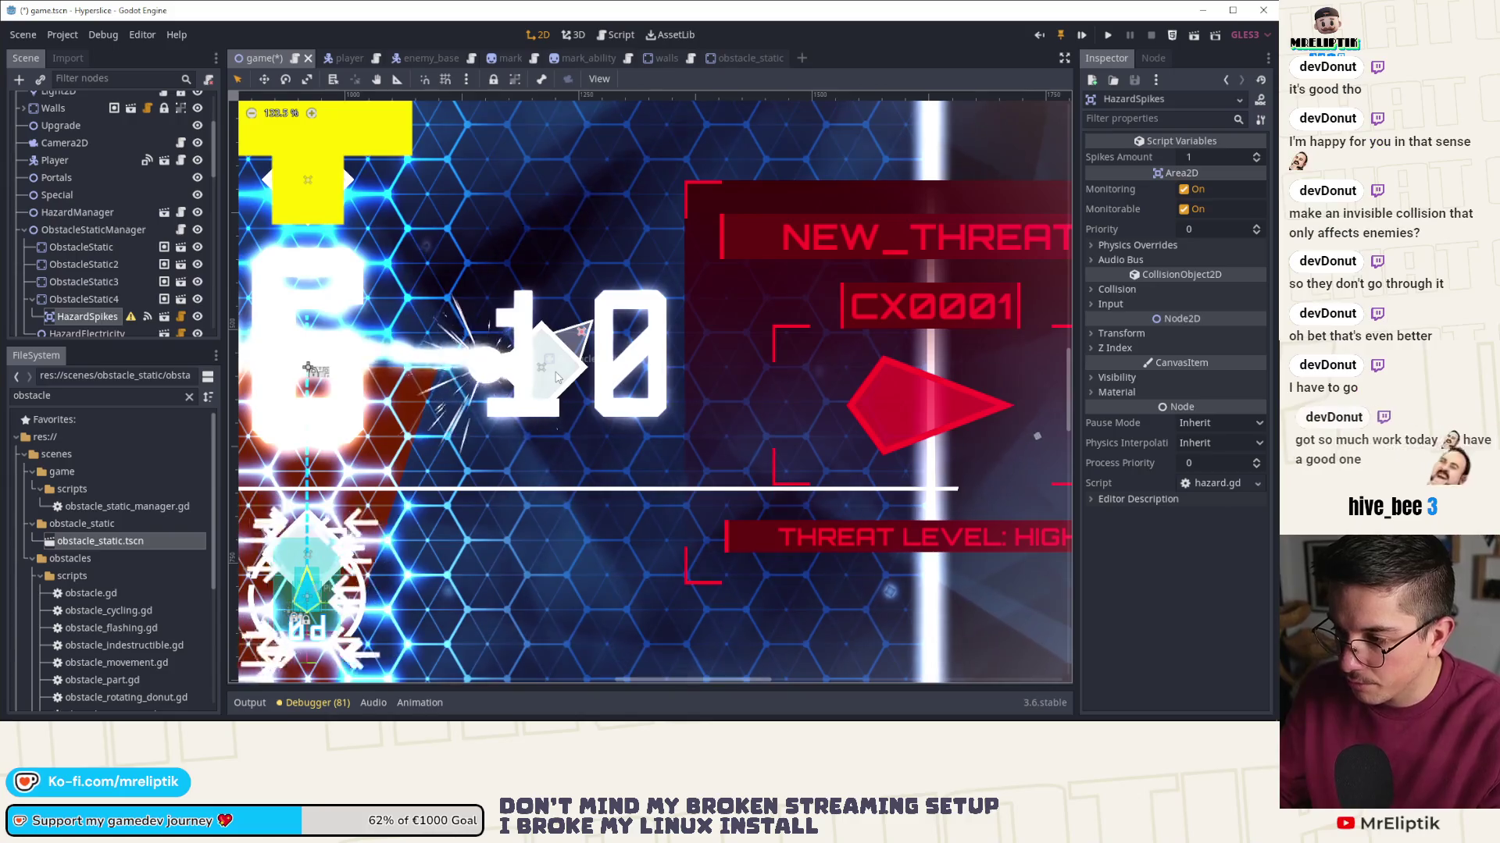
- Save and play-test the spikes arena to game over at 300 points, then stop with F8
click(1107, 35)
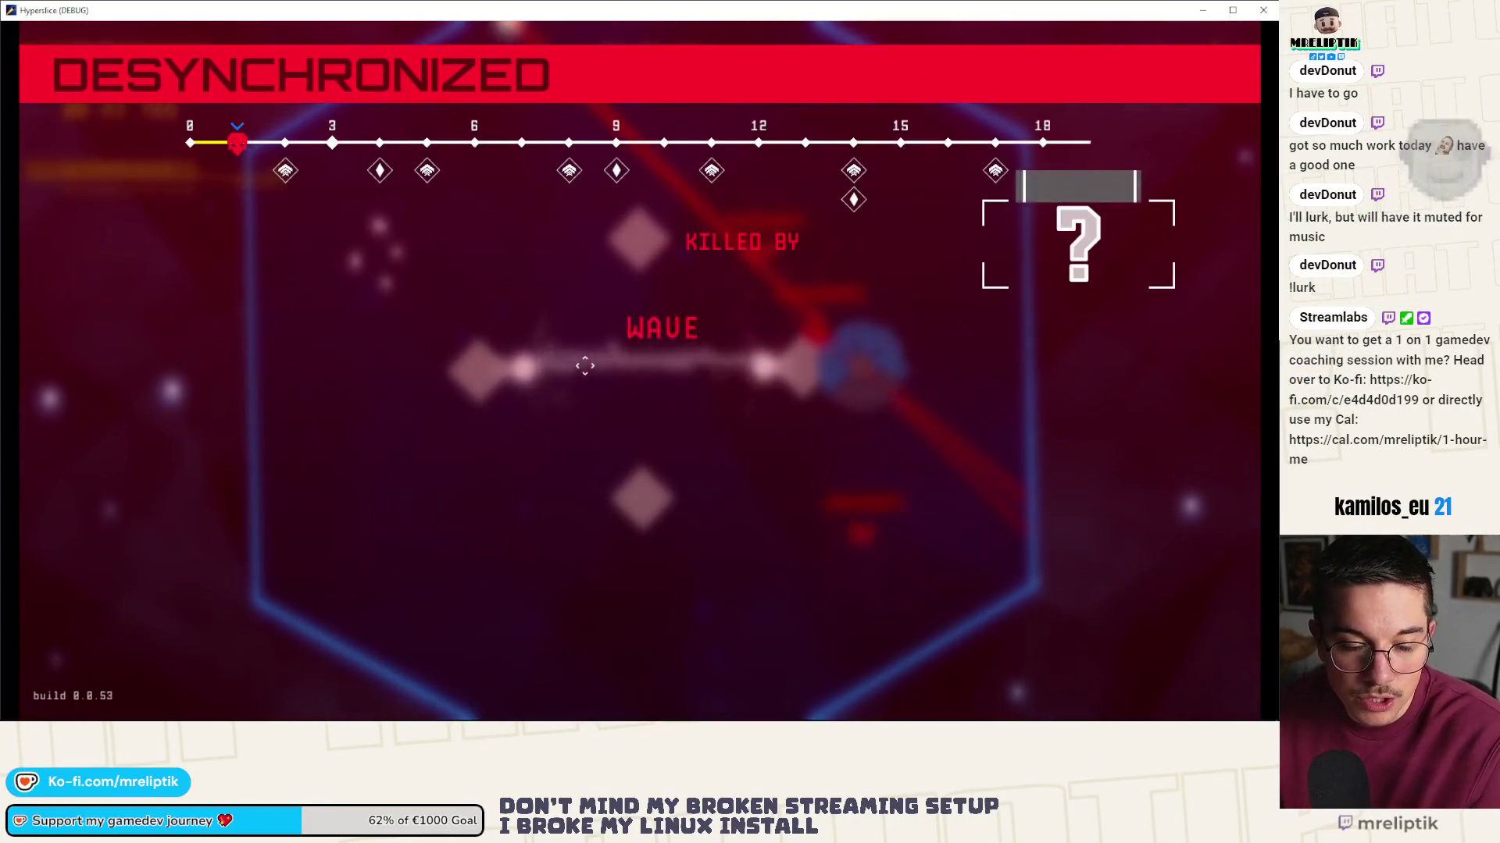
key(F8)
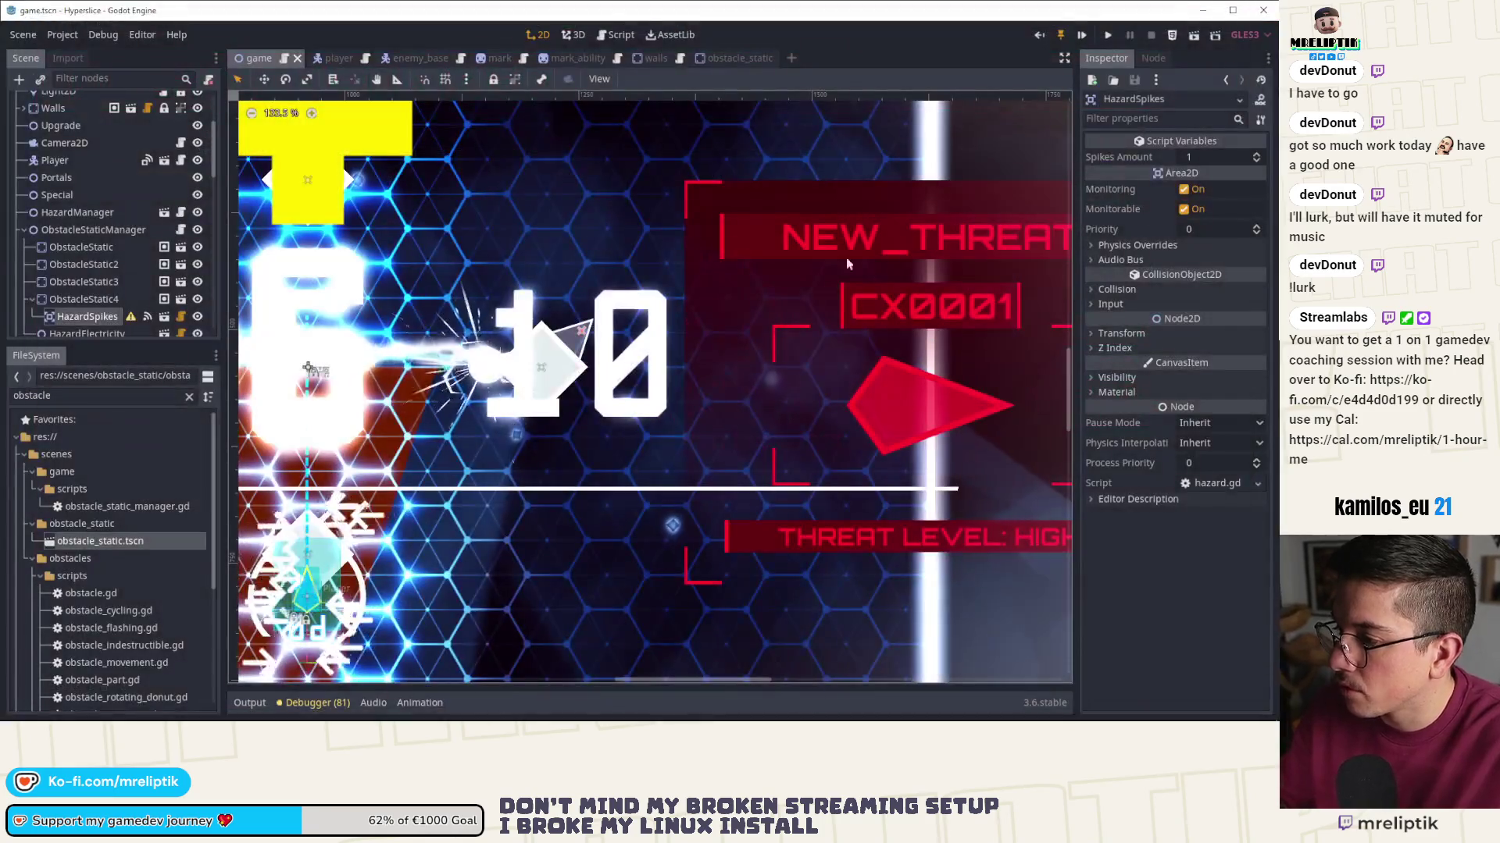
- Zoom in and out over the arena with HazardSpikes, then switch to VS Code's pending changes
scroll(467, 406, down, 2)
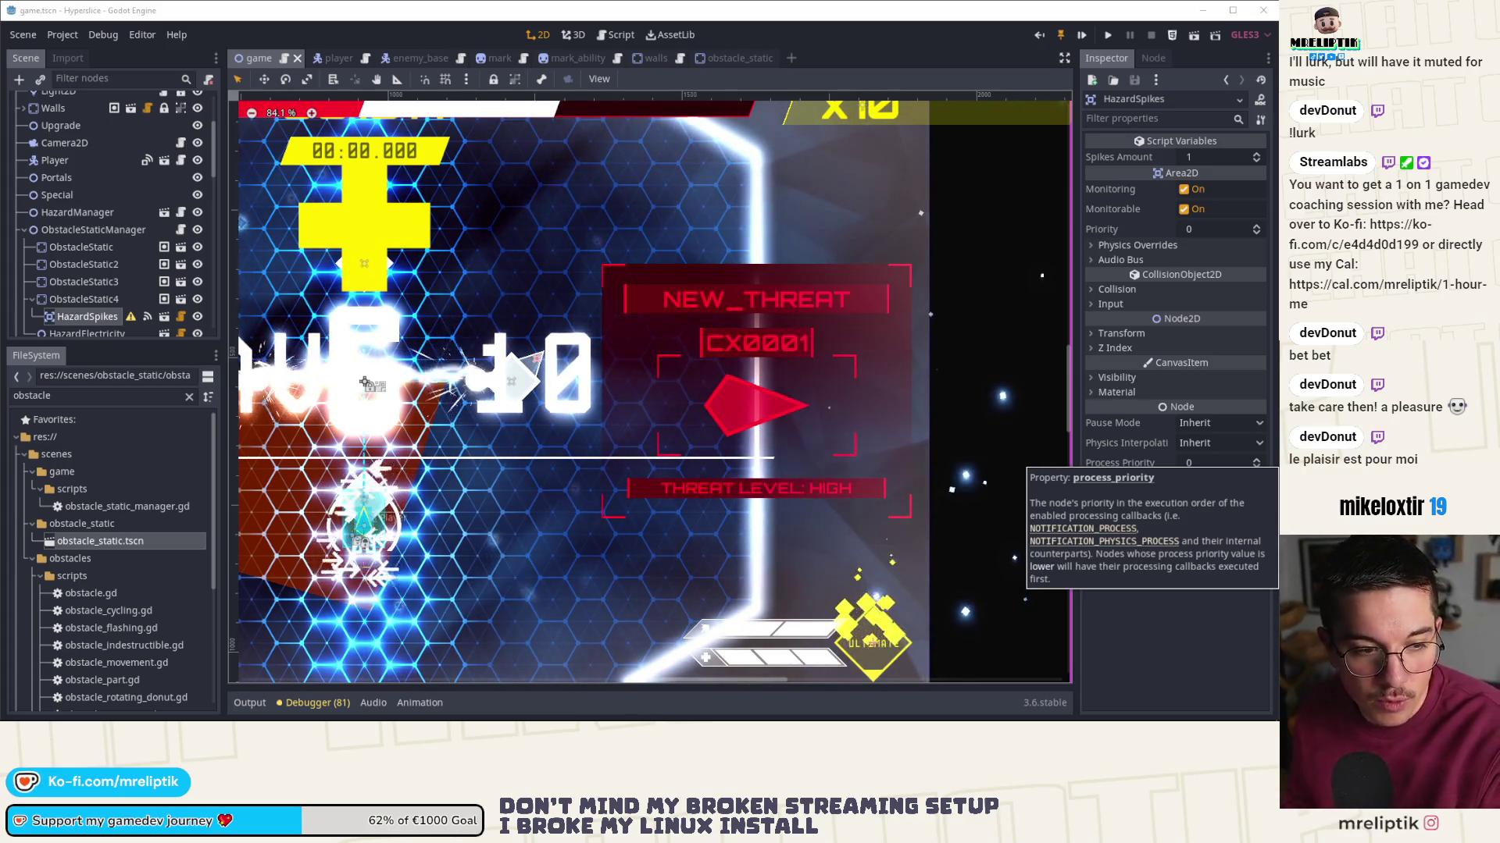
scroll(717, 216, down, 4)
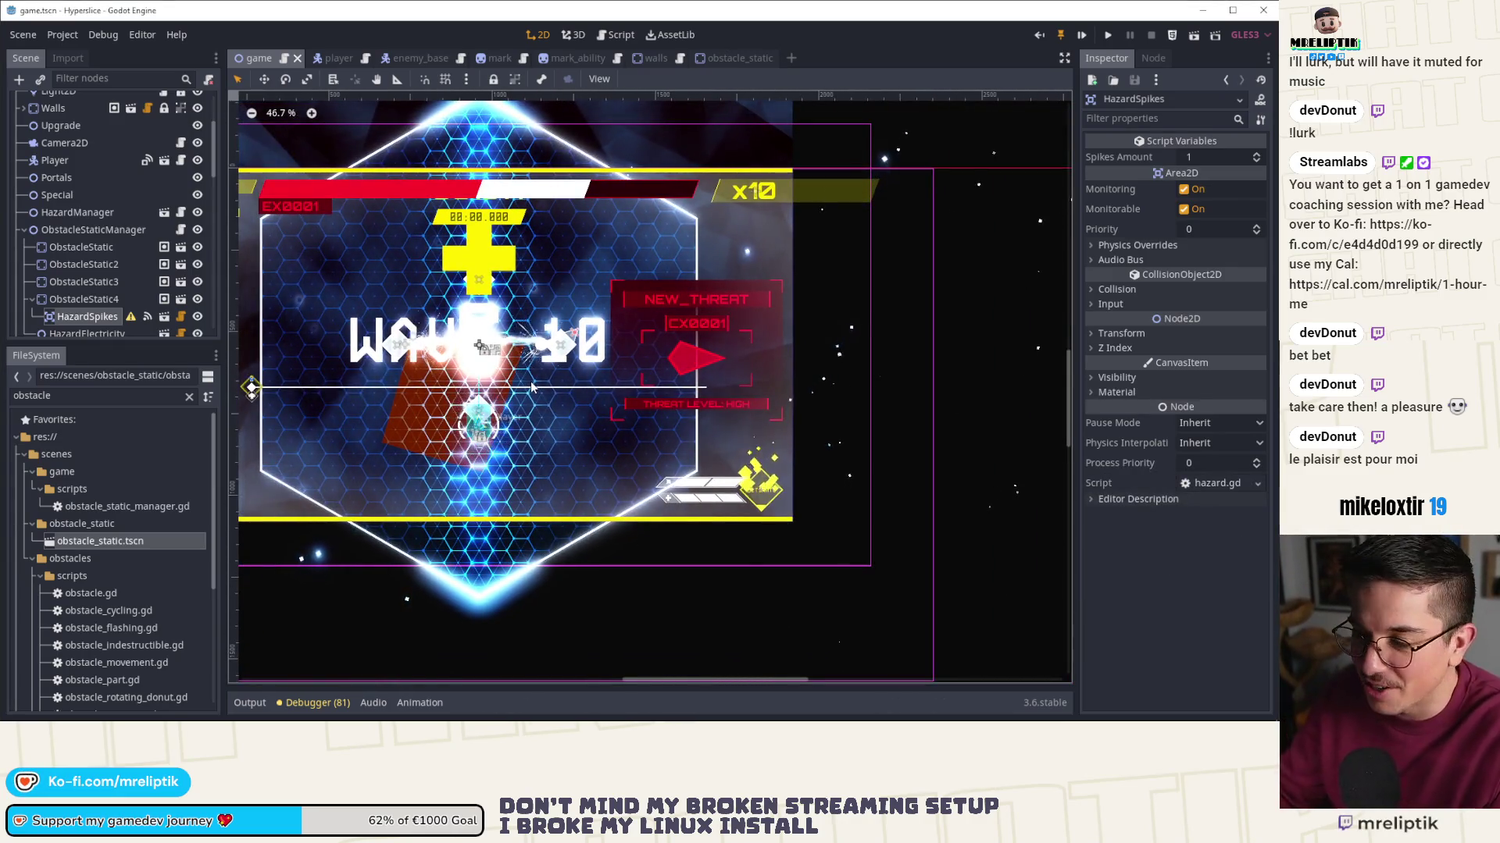
scroll(474, 360, up, 1)
scroll(474, 360, up, 1)
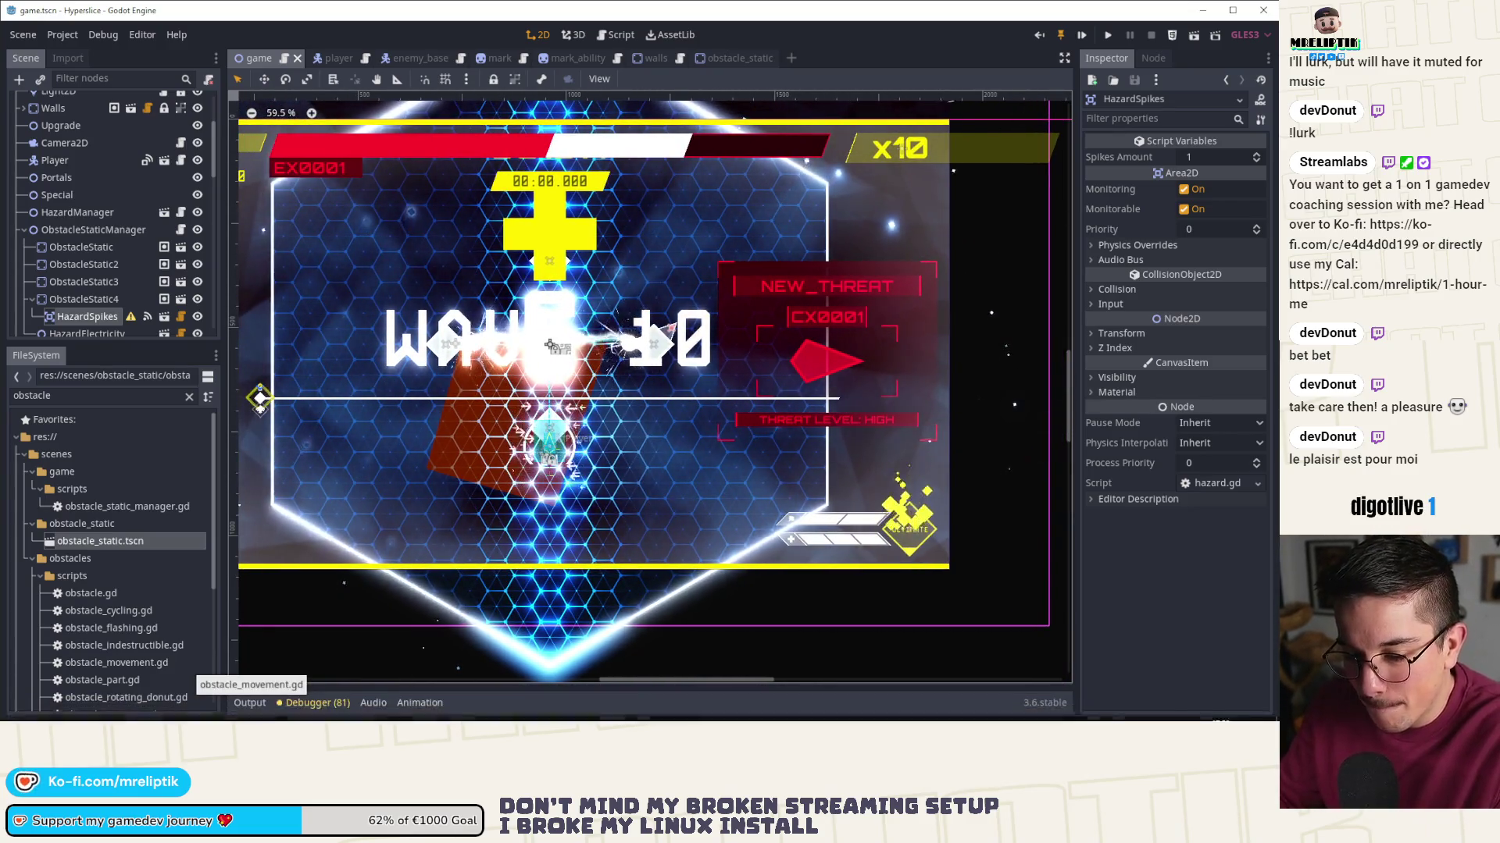
key(alt+Tab)
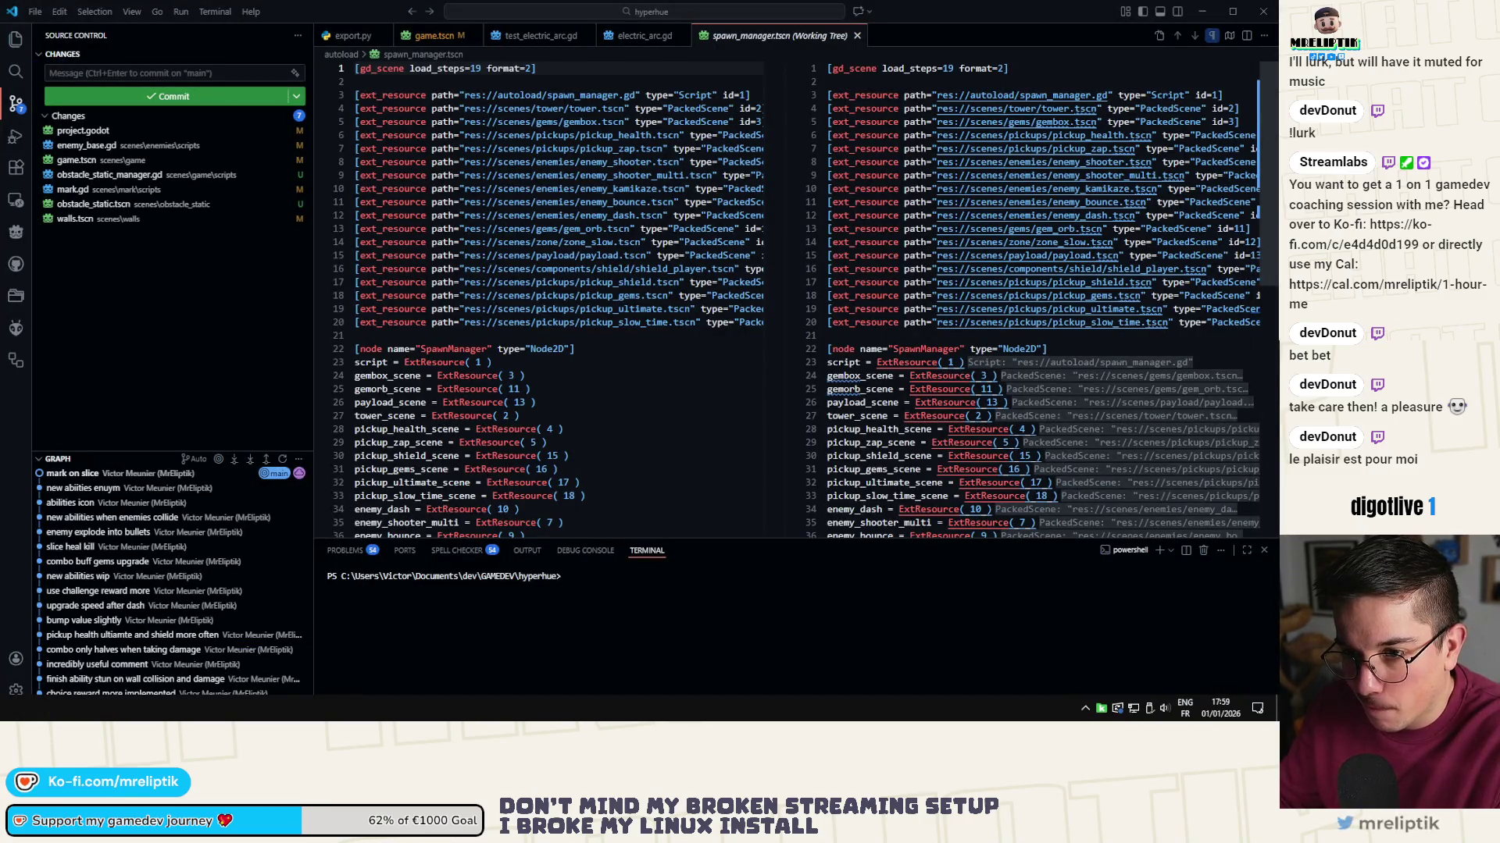
- Review the diffs and stage only enemy_base.gd and mark.gd
click(115, 145)
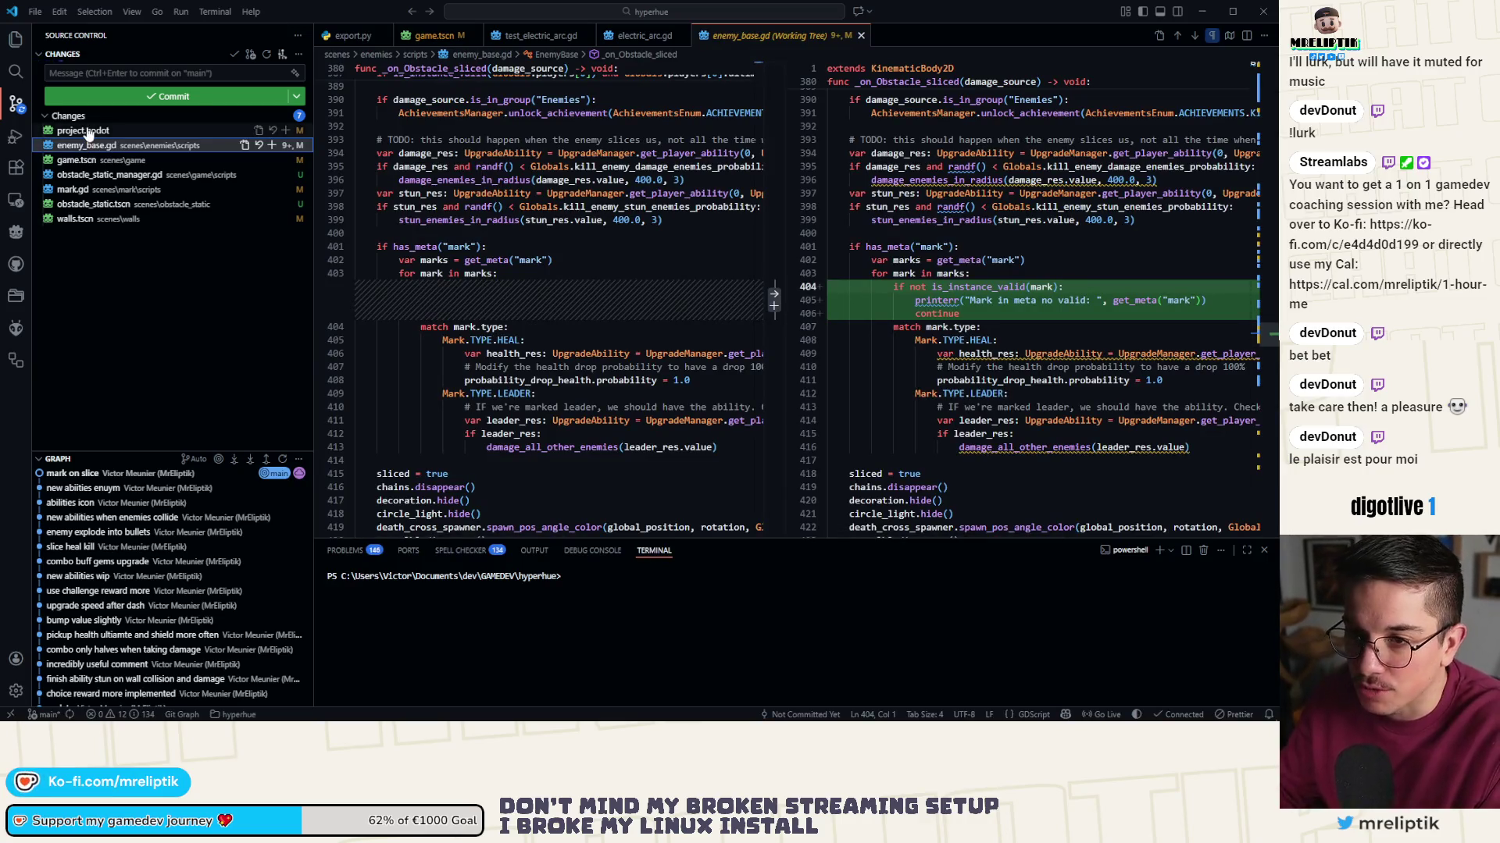
click(90, 131)
click(88, 149)
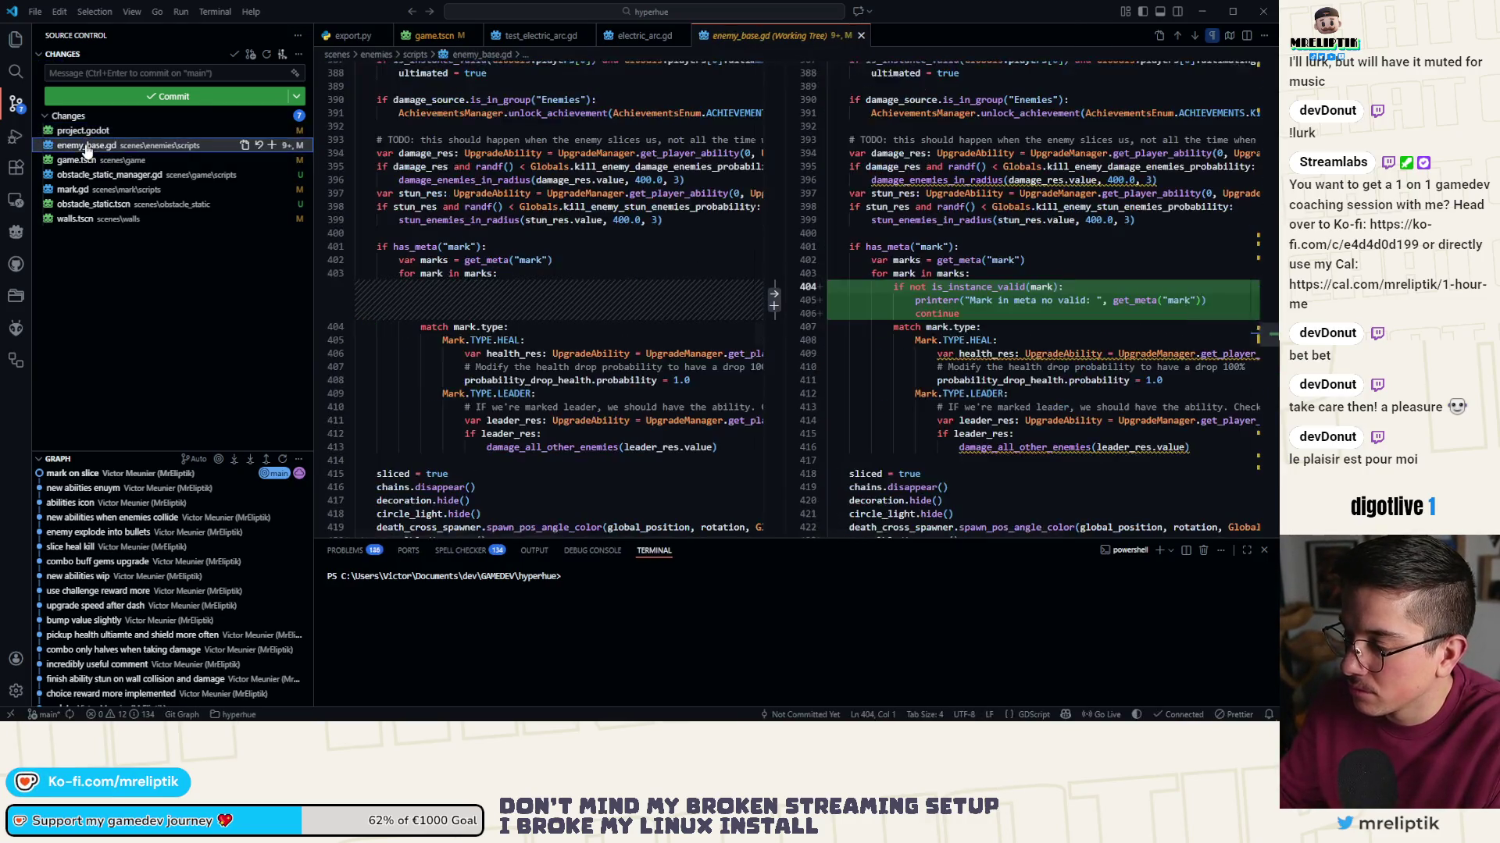
click(272, 145)
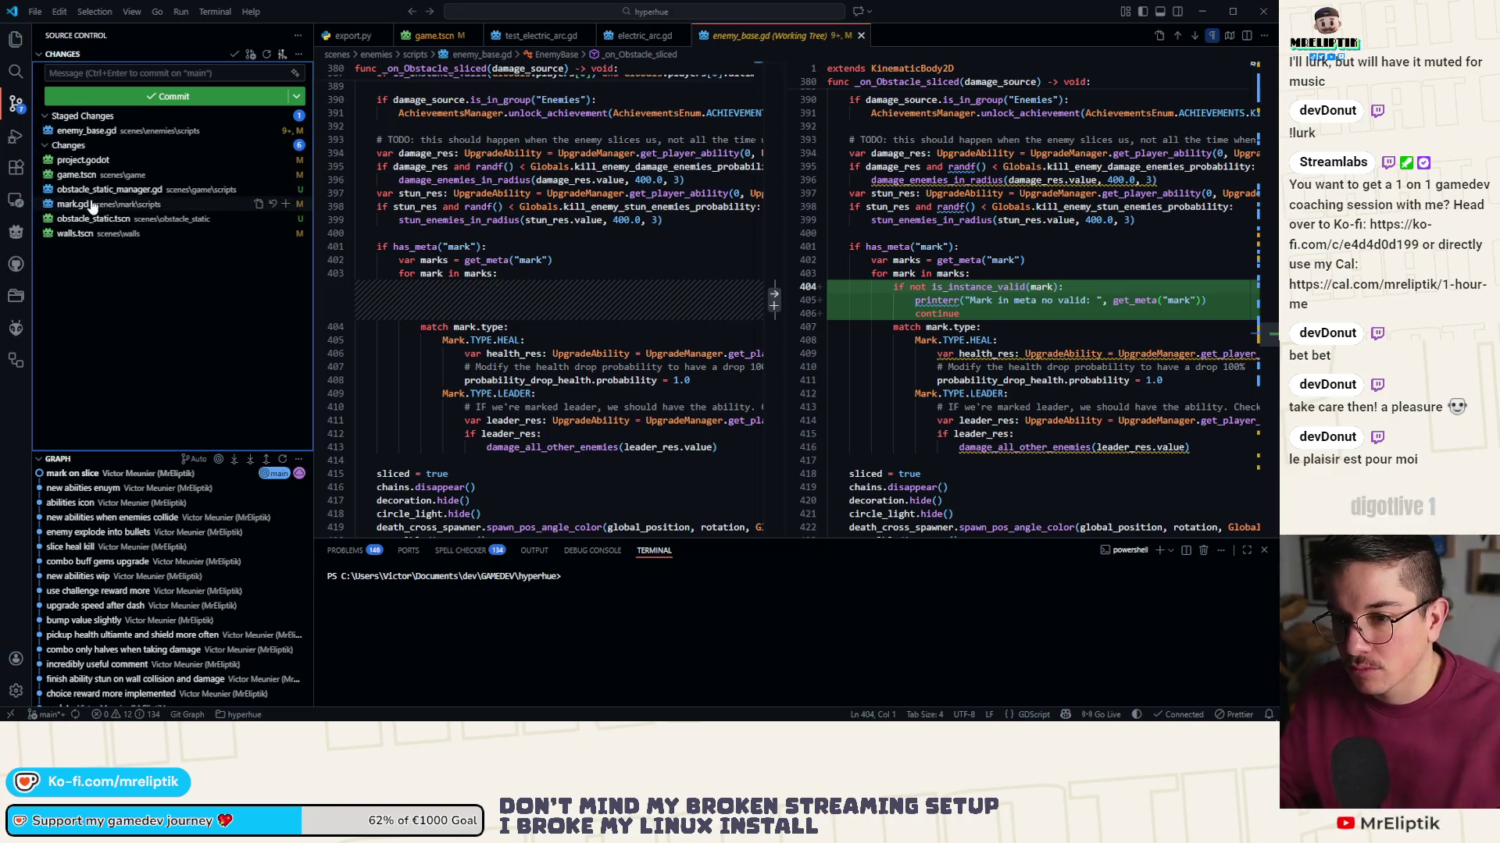
click(89, 204)
click(285, 204)
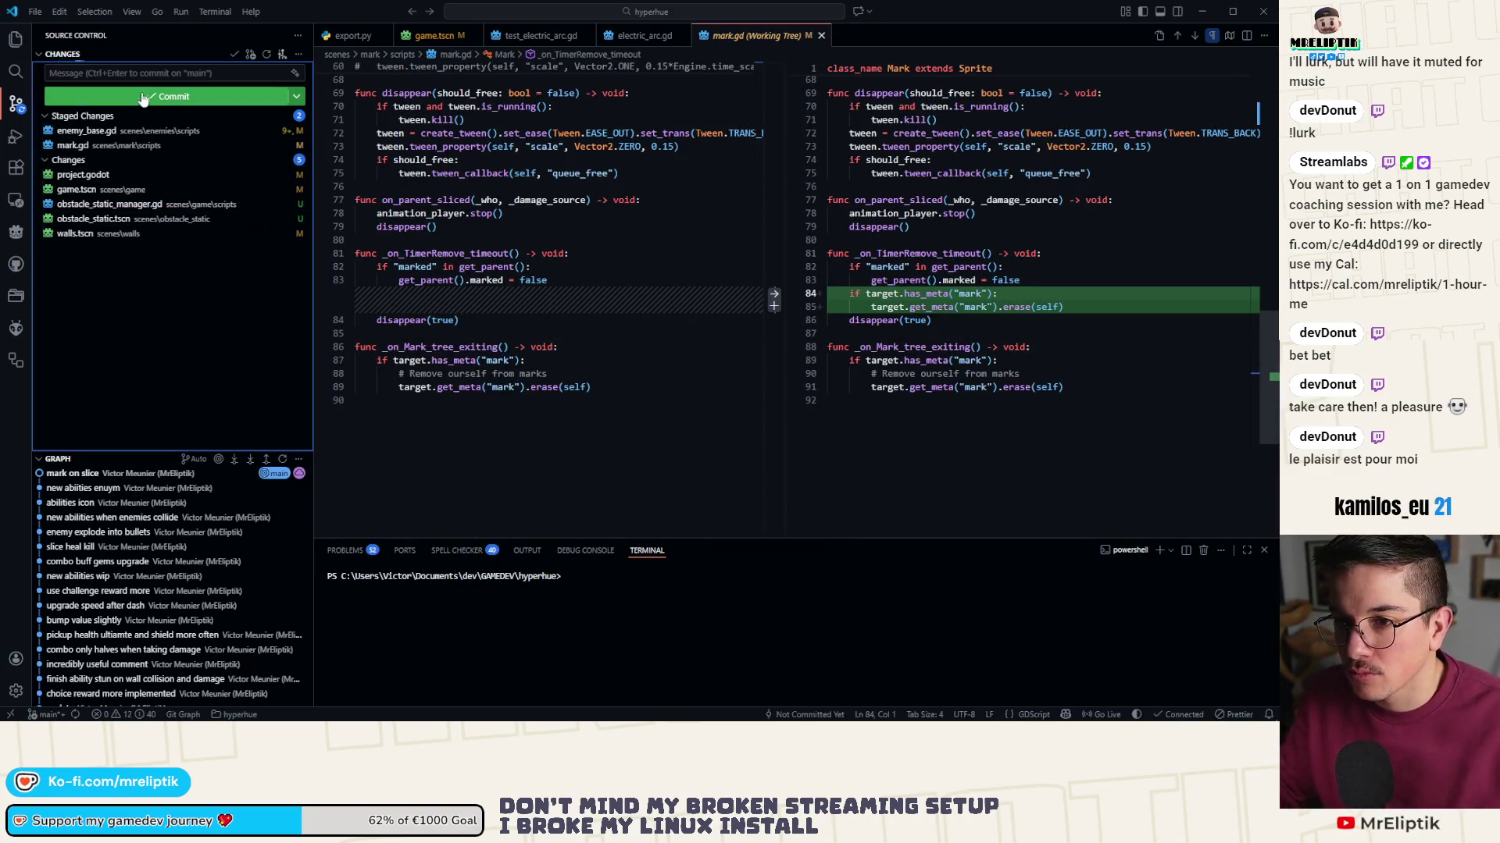
- Commit the staged files with the message 'remove mark', check the walls.tscn diff, and return to Godot
click(137, 72)
text(remove mark)
key(Return)
text(avoid accessin)
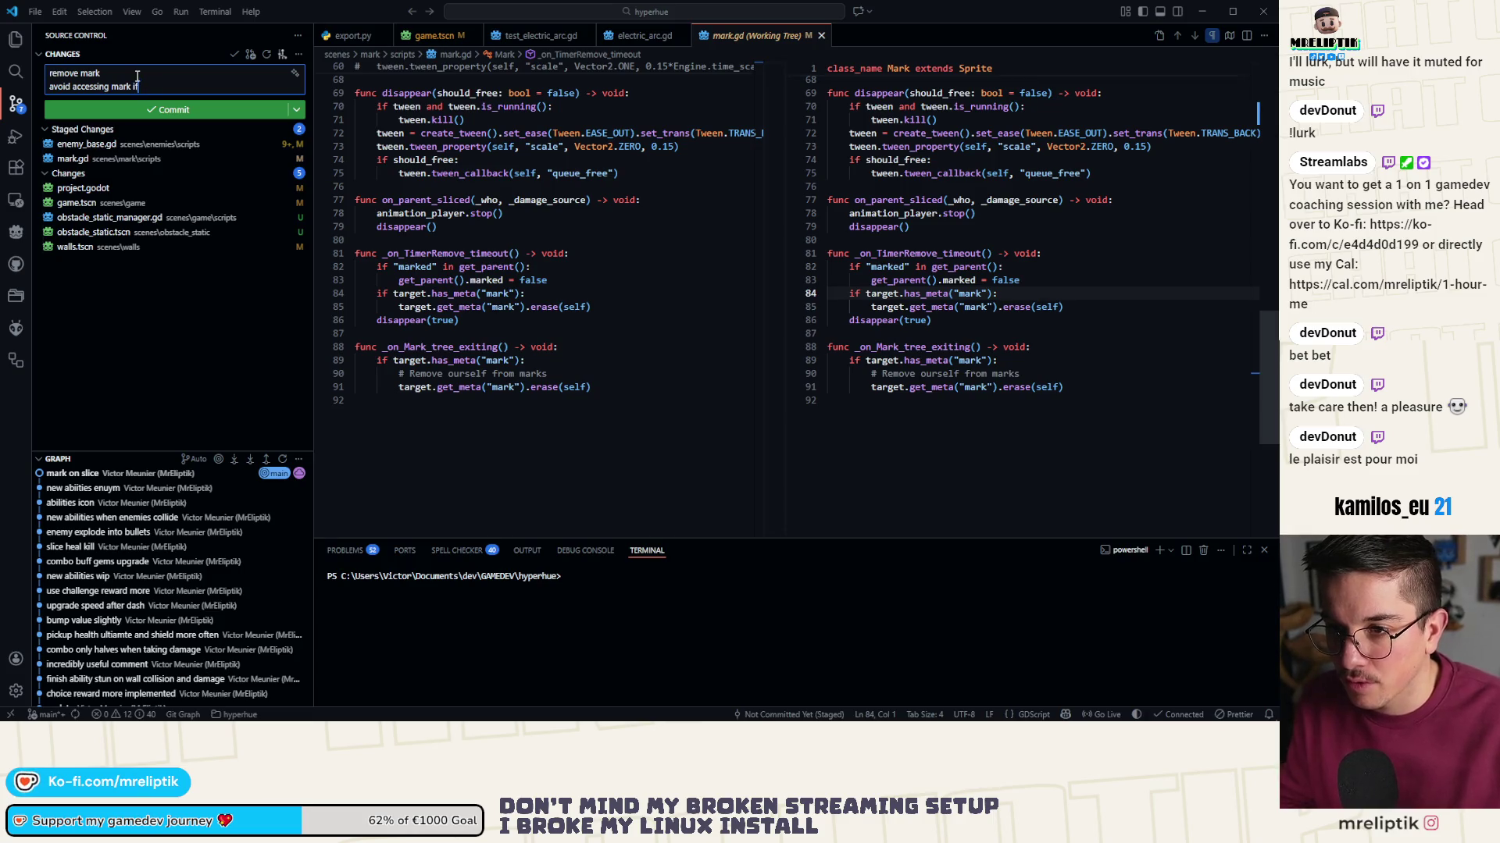
key(ctrl+Return)
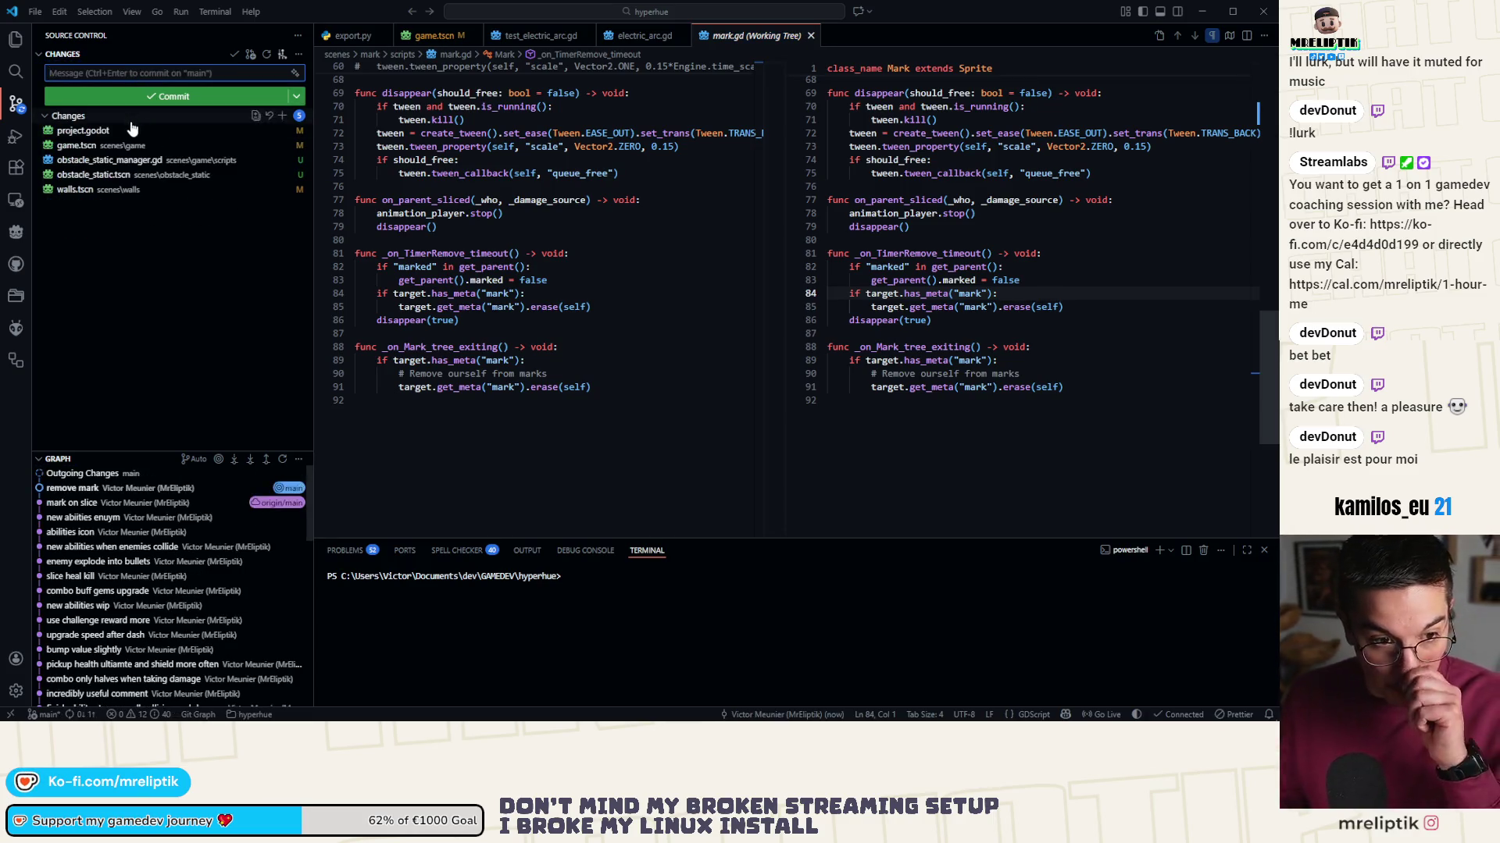
click(149, 192)
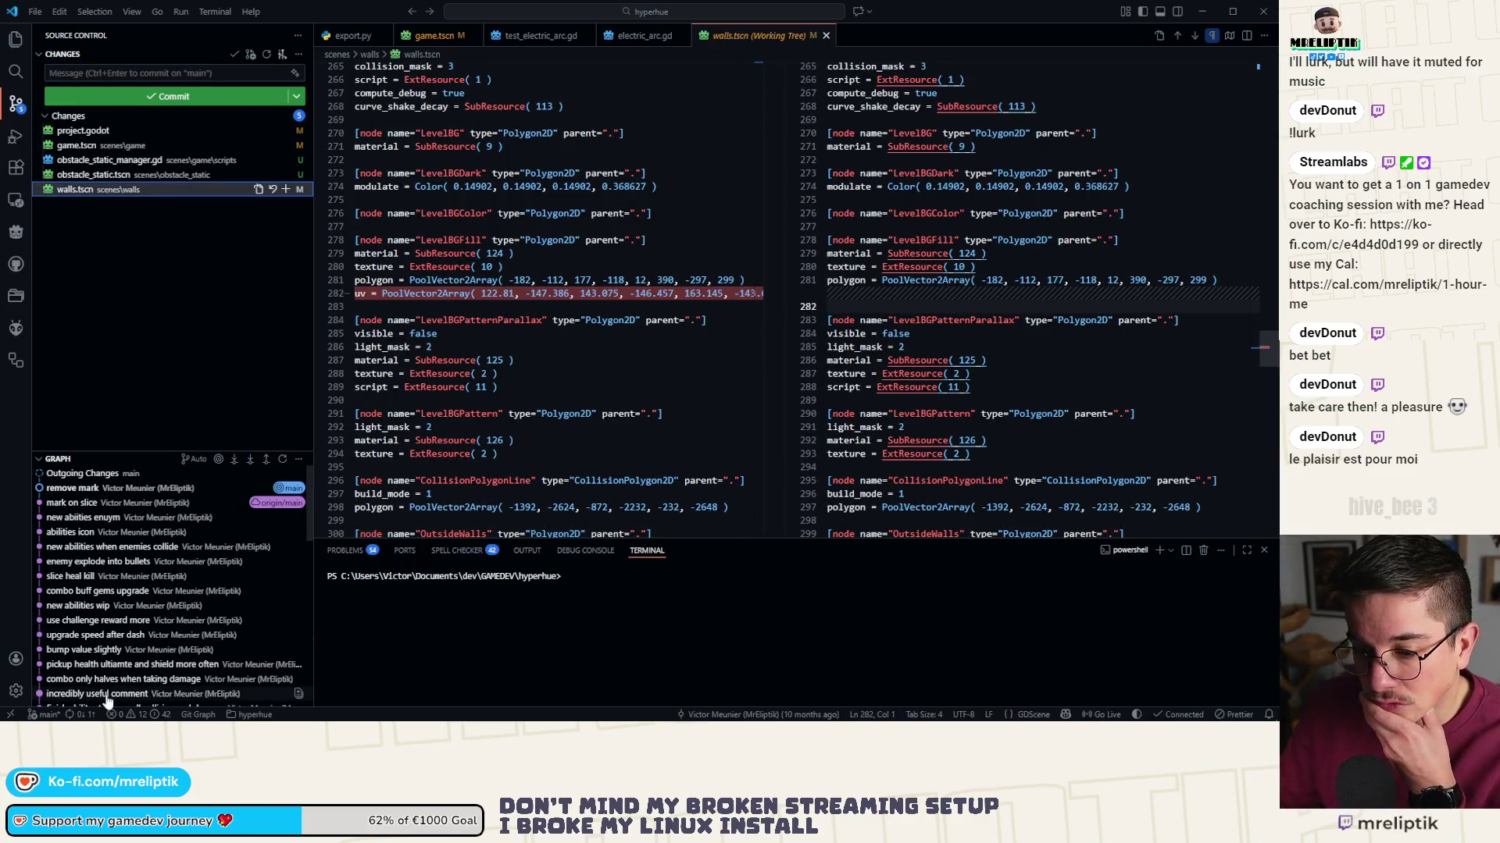
click(128, 715)
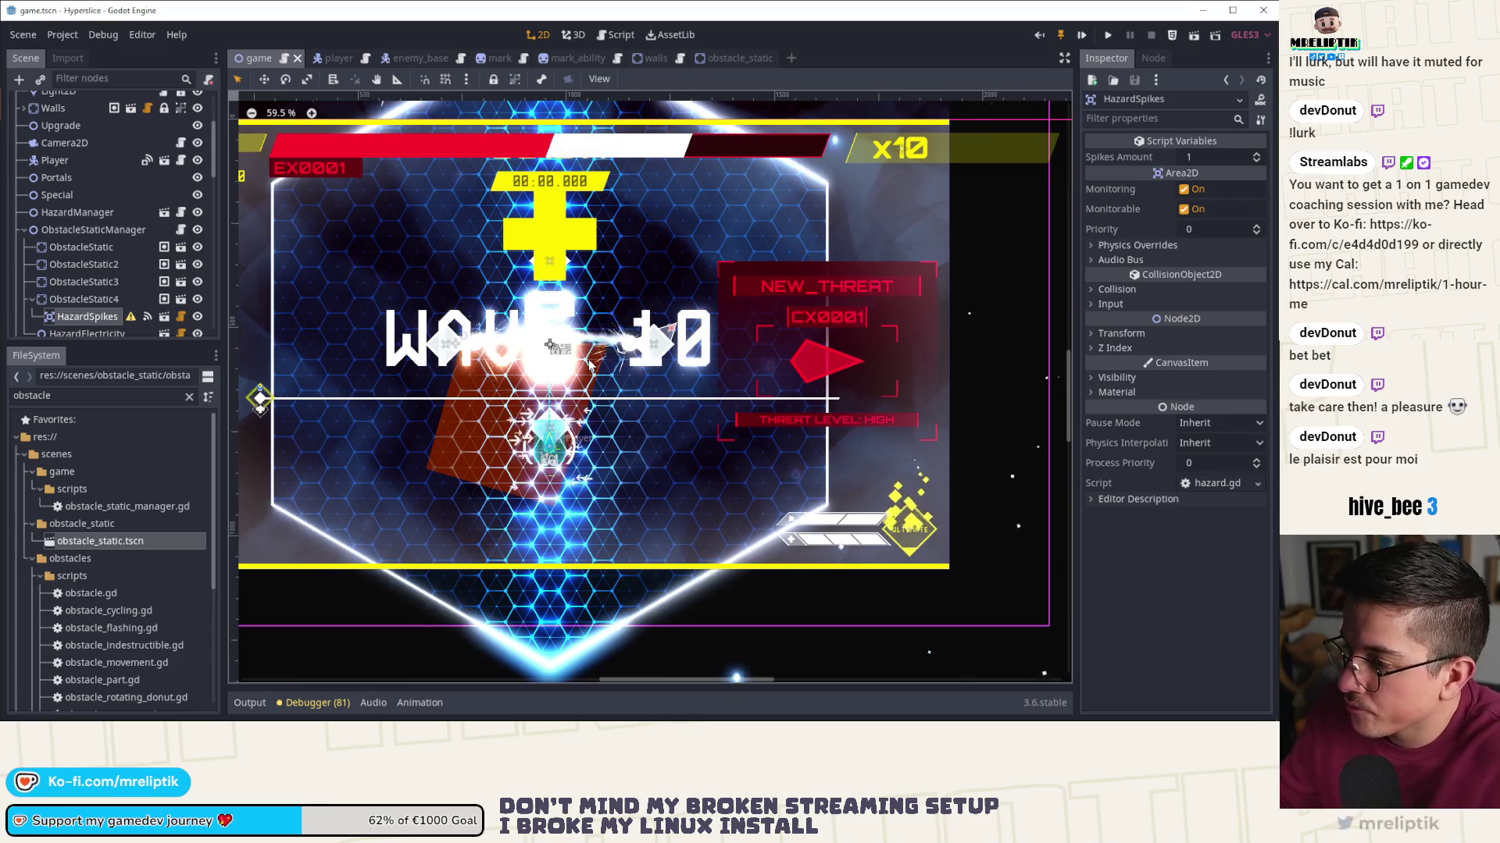
- Zoom out of the arena, run the game with F5, then bring up the Notion task board
scroll(555, 363, down, 3)
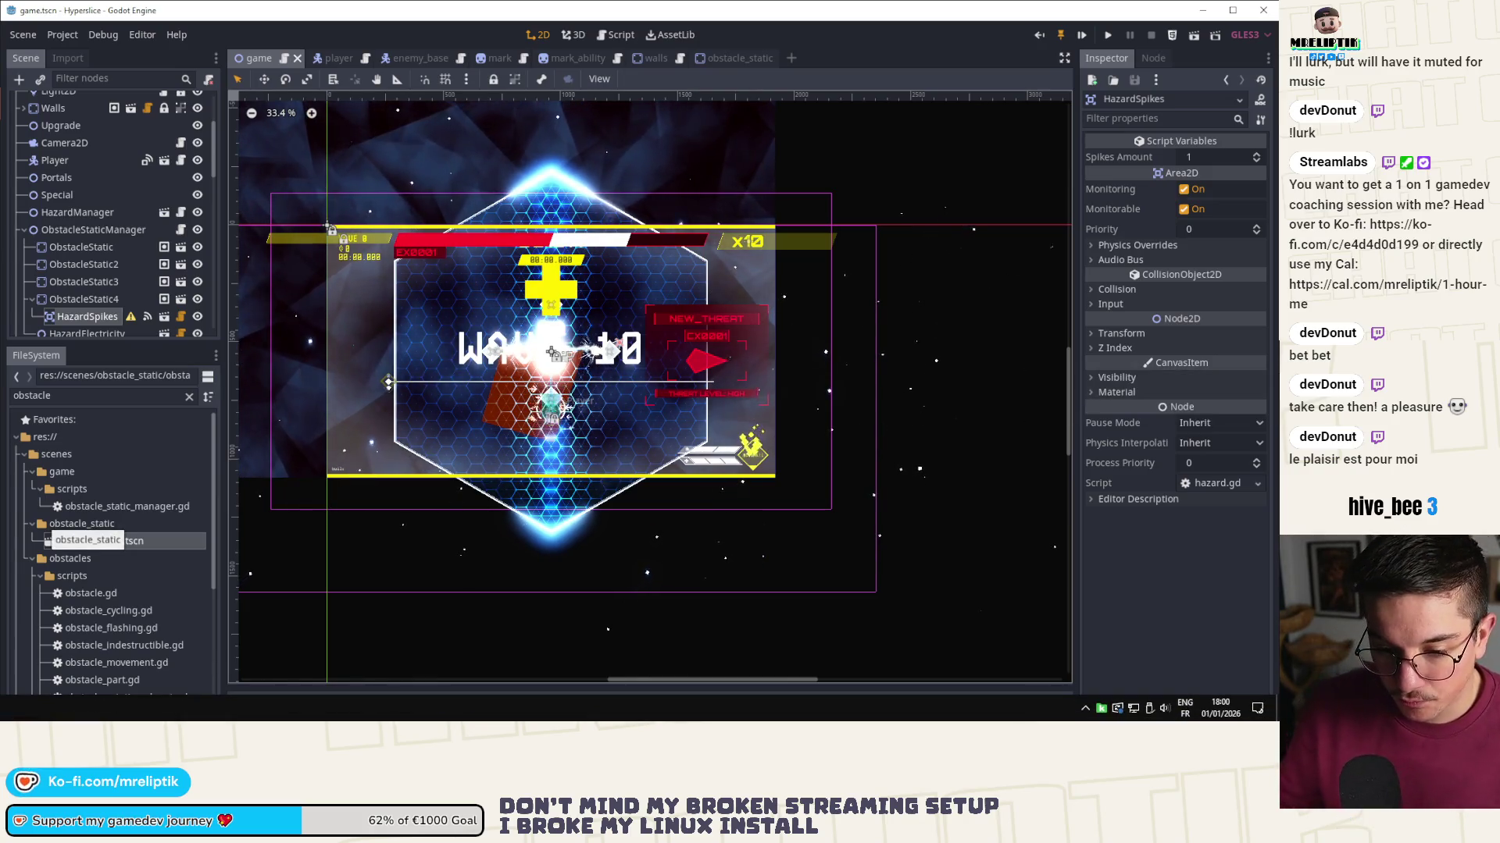
key(F5)
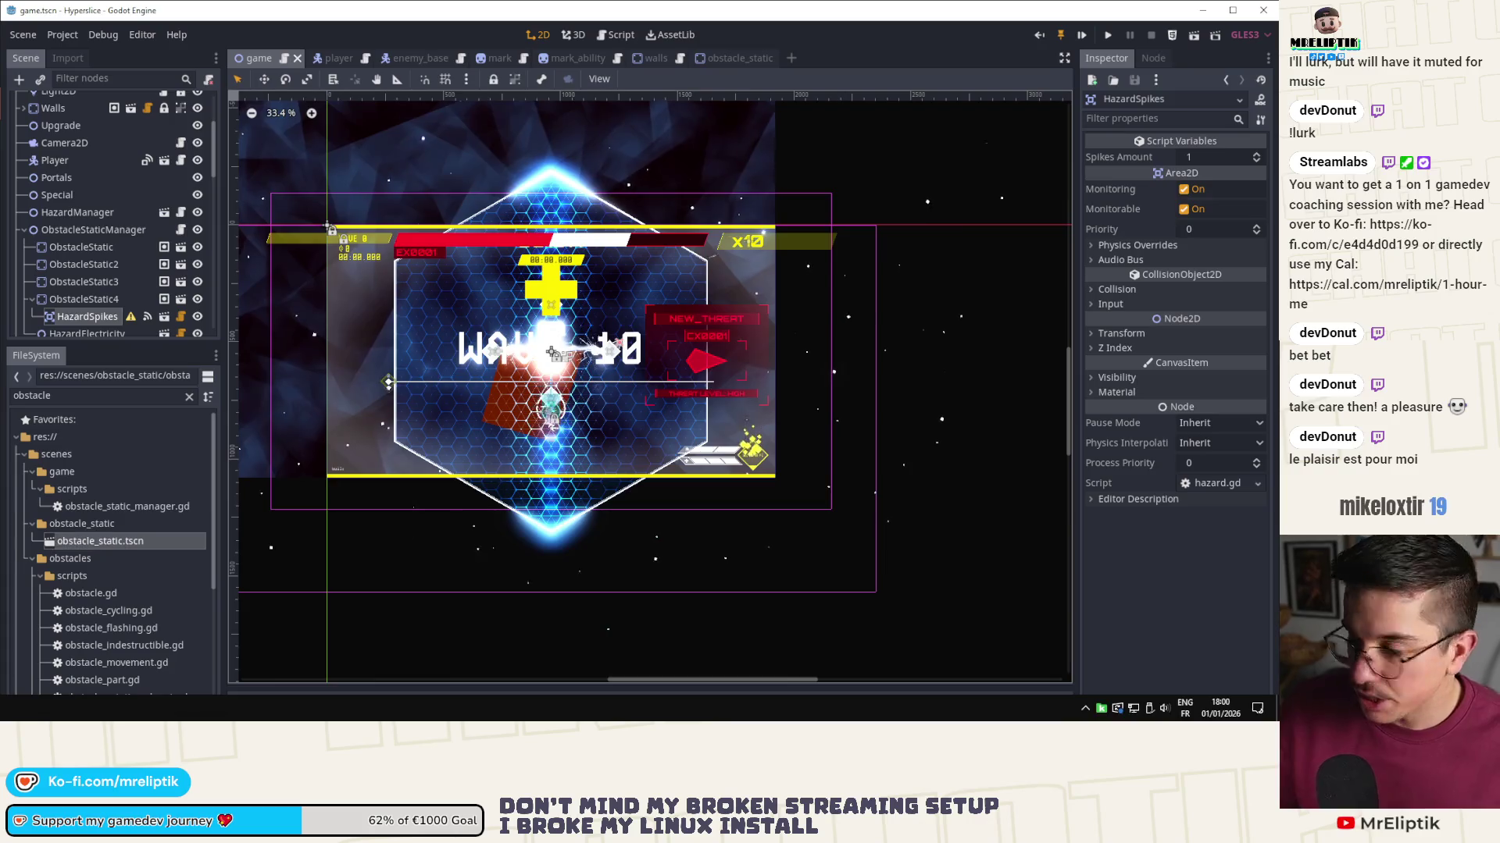
key(alt+Tab)
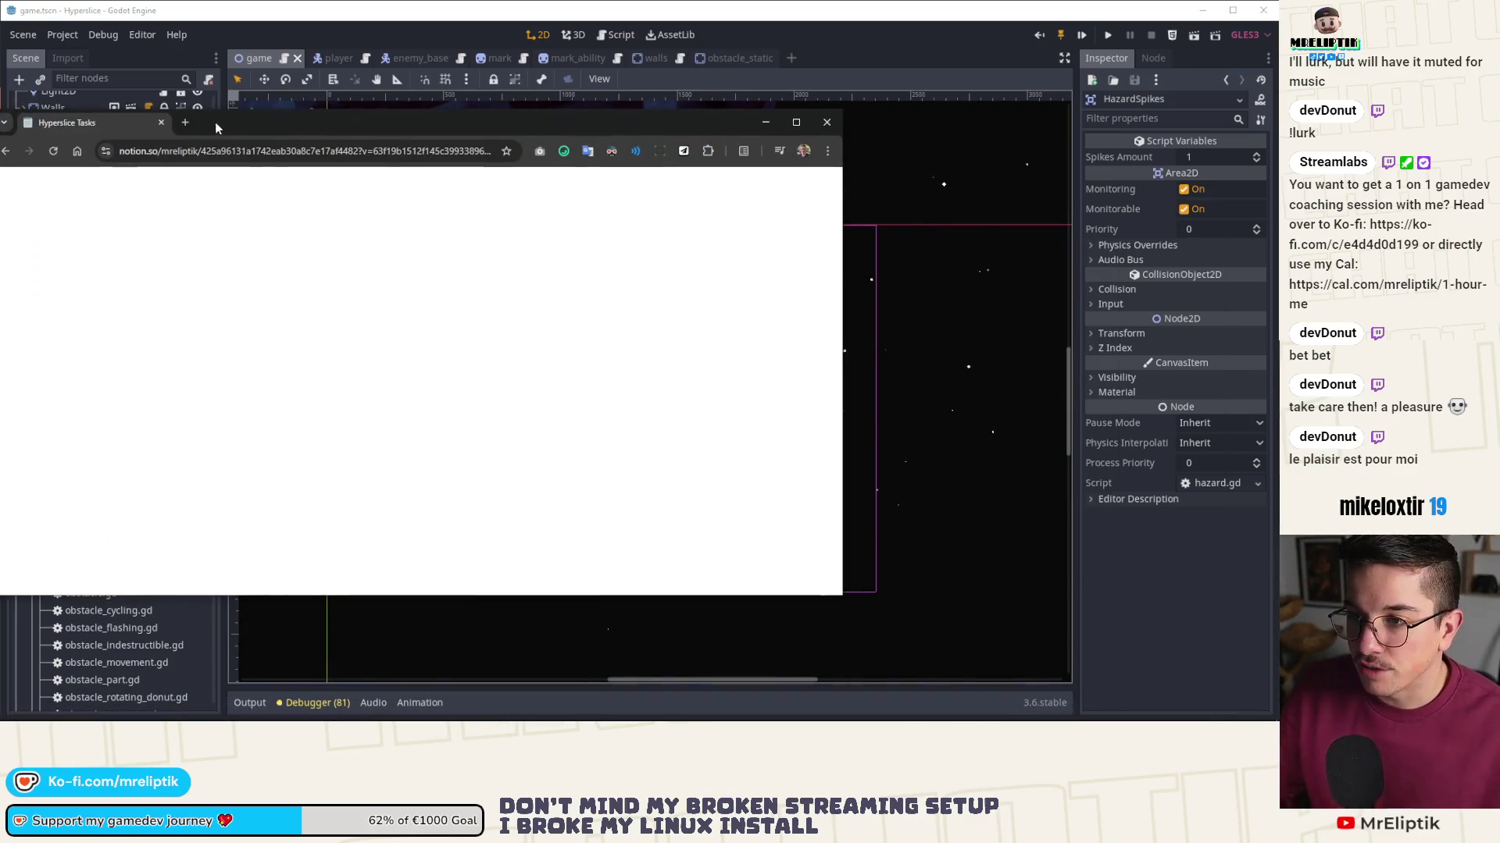
- Maximize the browser, move 'Obstacle on map' to In Progress, and open its task page
double_click(322, 128)
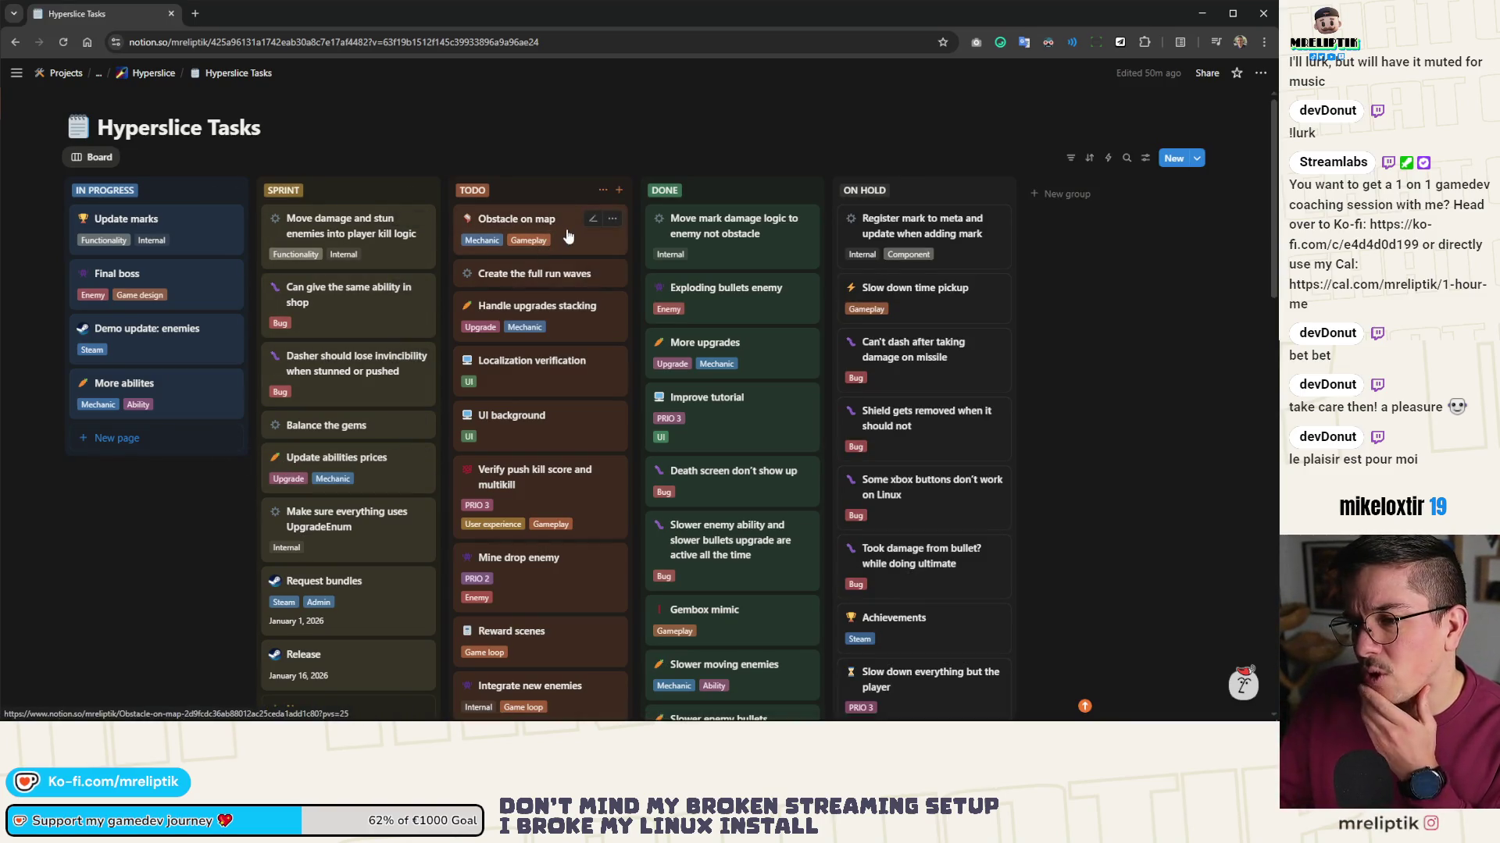
drag(149, 431, 154, 447)
click(177, 449)
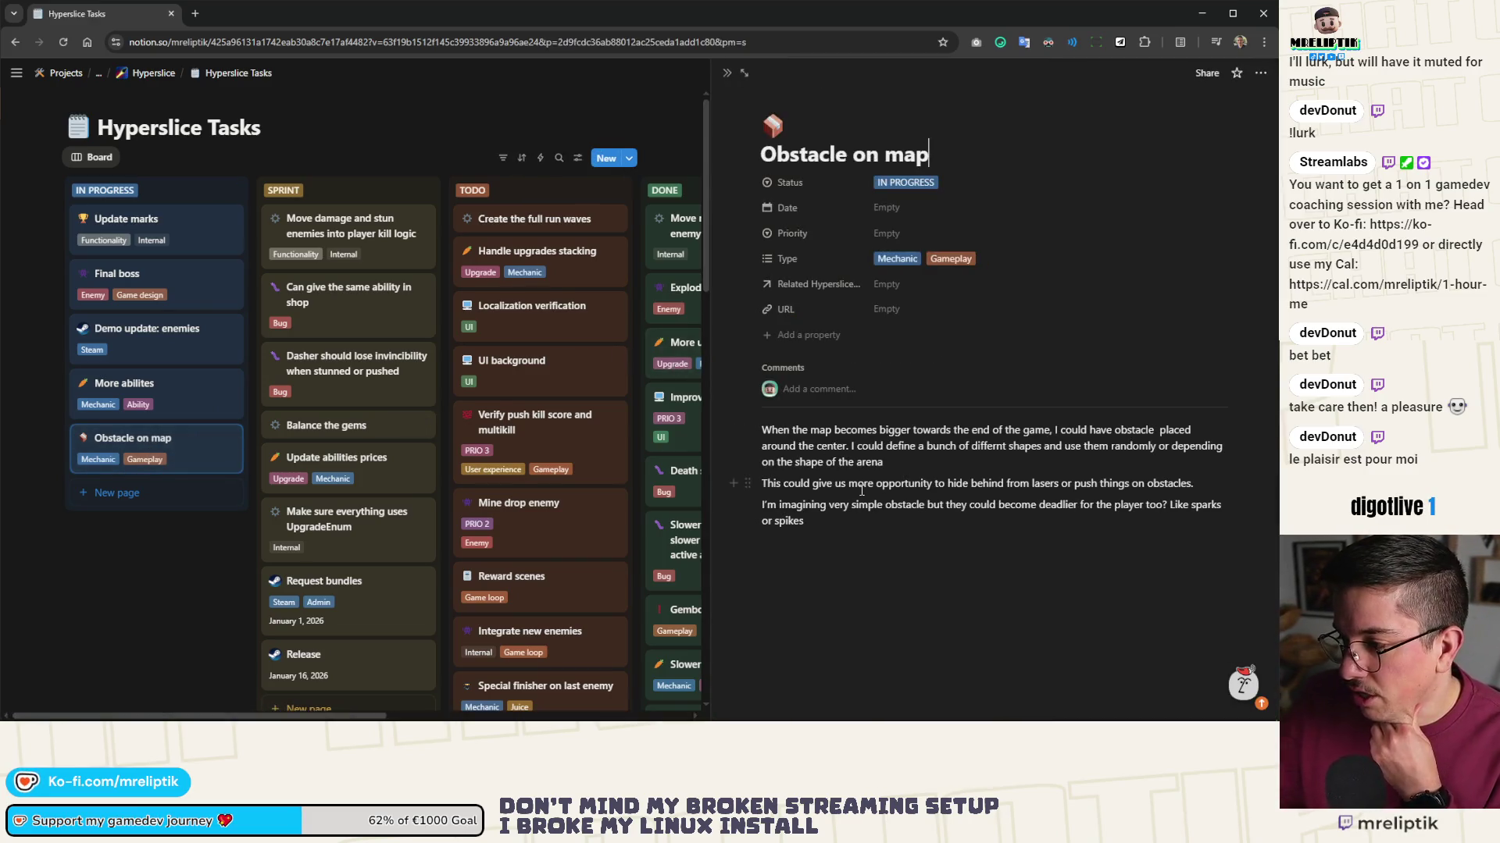
key(Return)
key(Return)
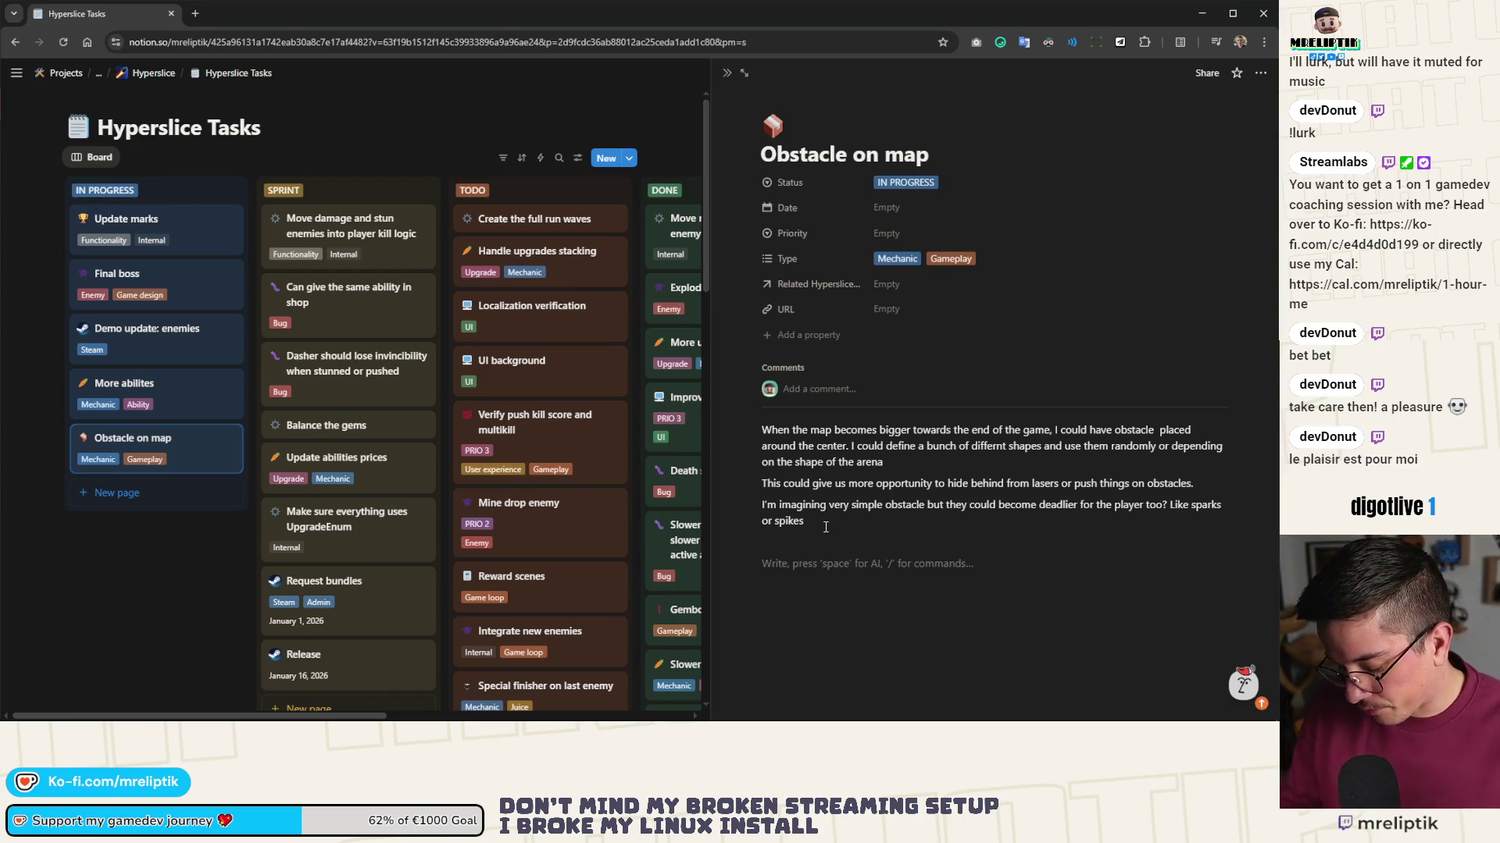
- Add to-dos such as 'Define patterns/shape', hazards, player damage and spawning, then close the task page
text([])
text(Define)
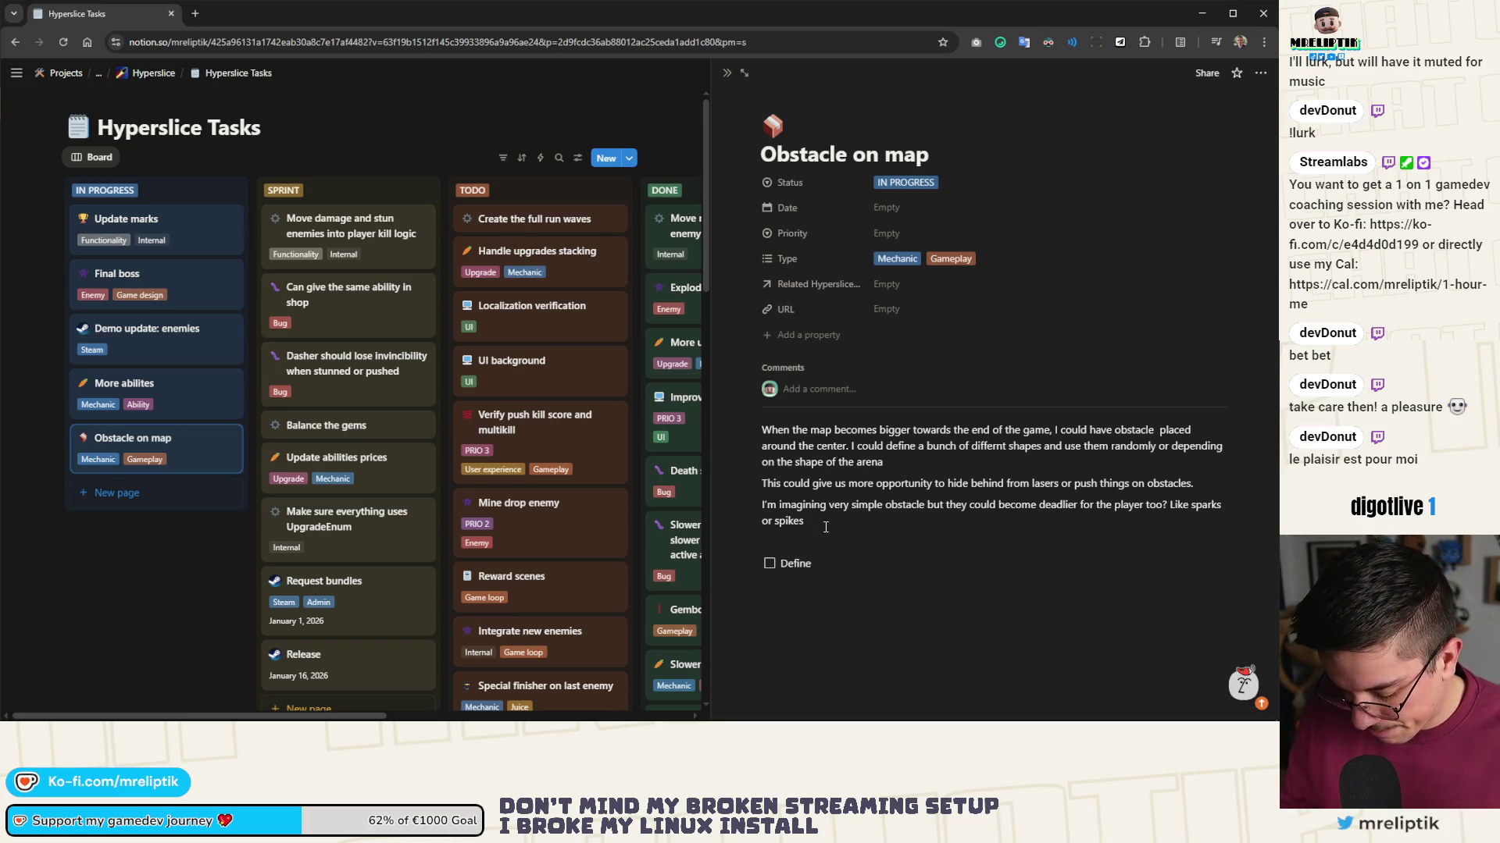
text(atterns/shape)
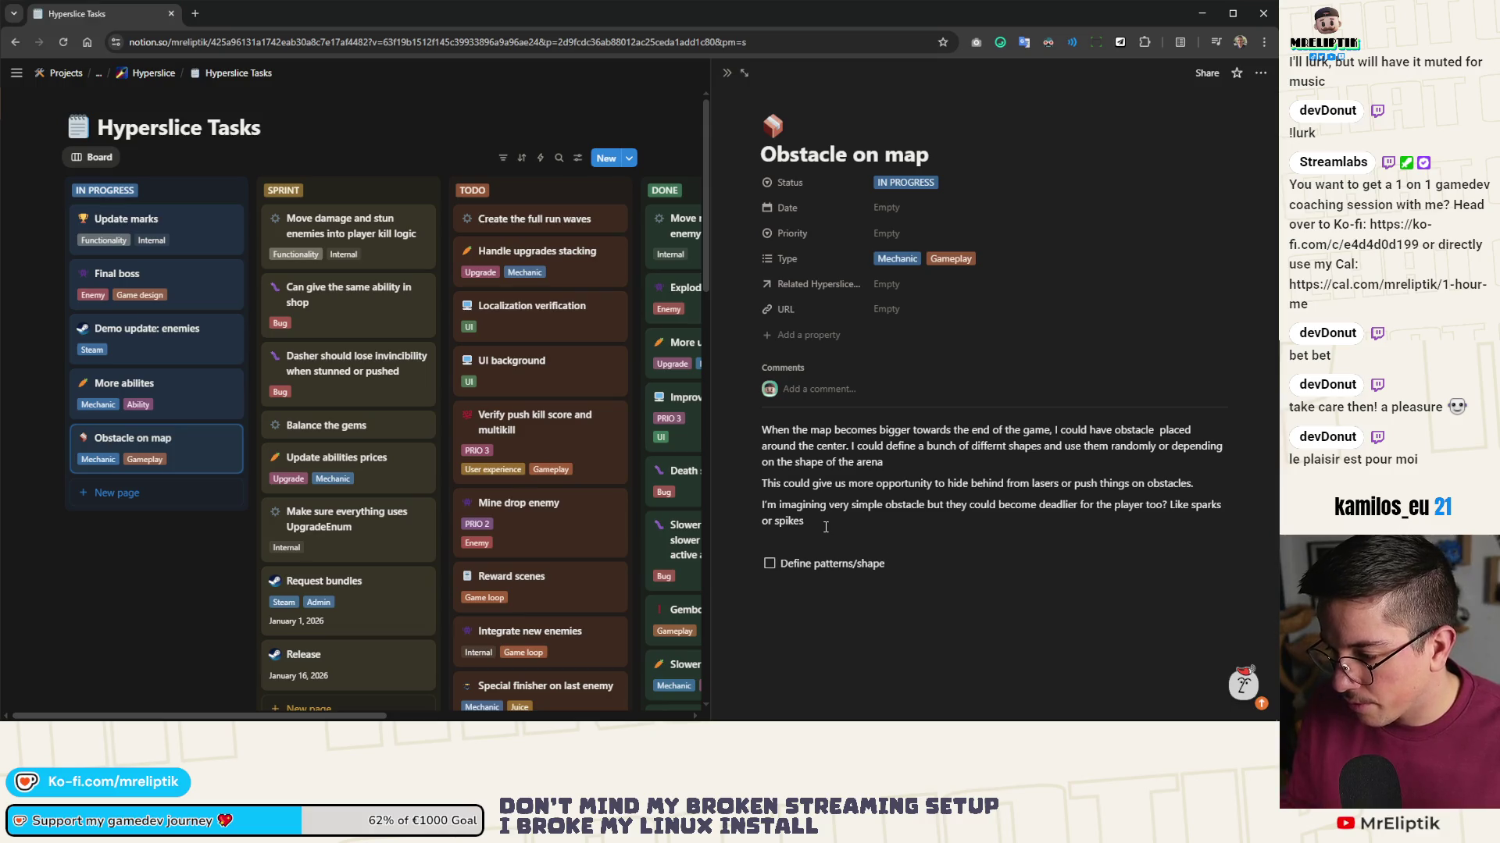
key(Return)
text(Define)
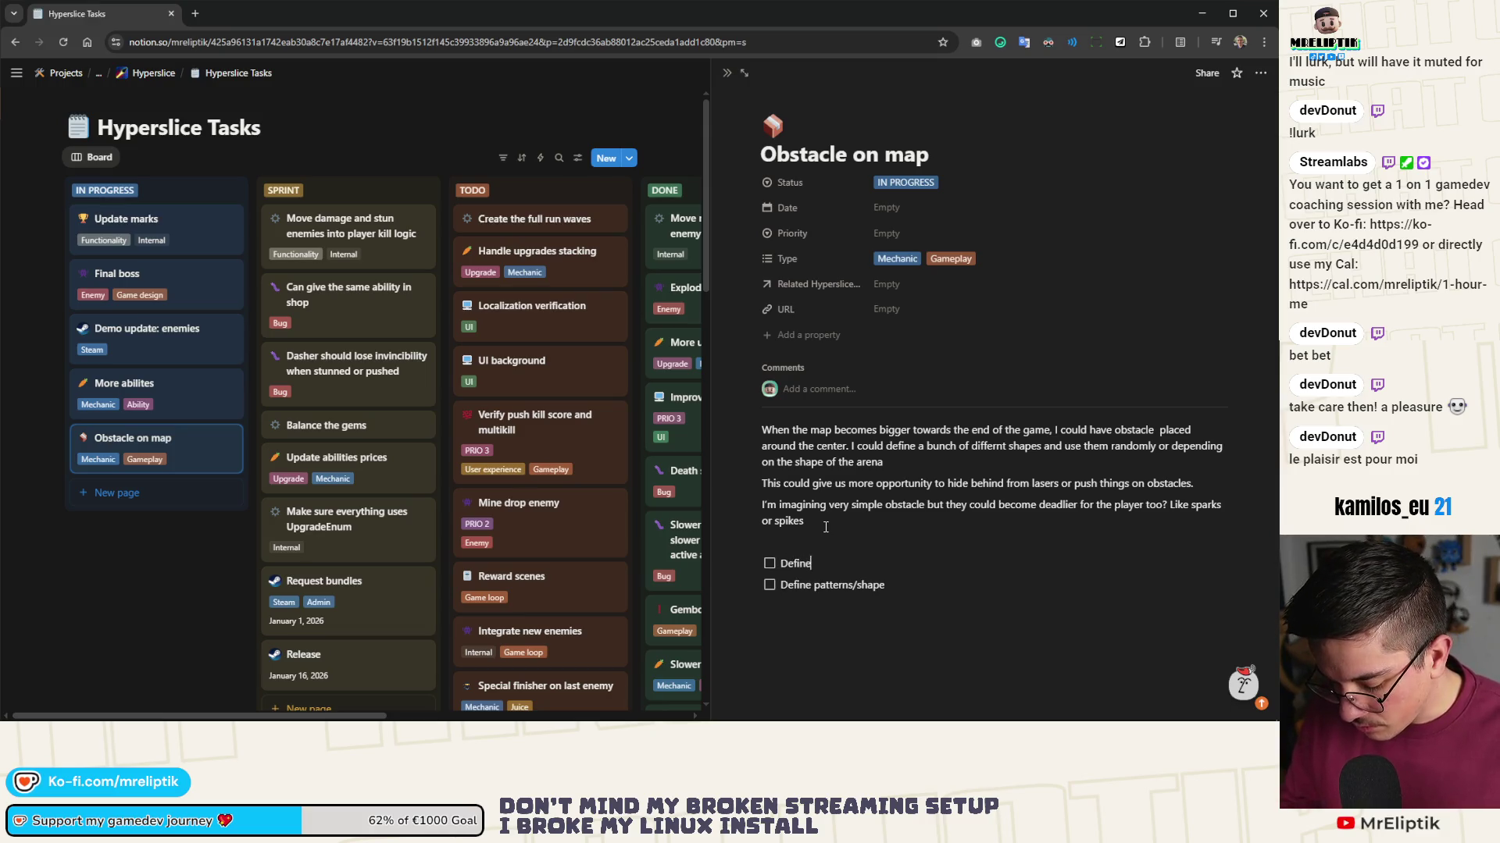
text(2 or )
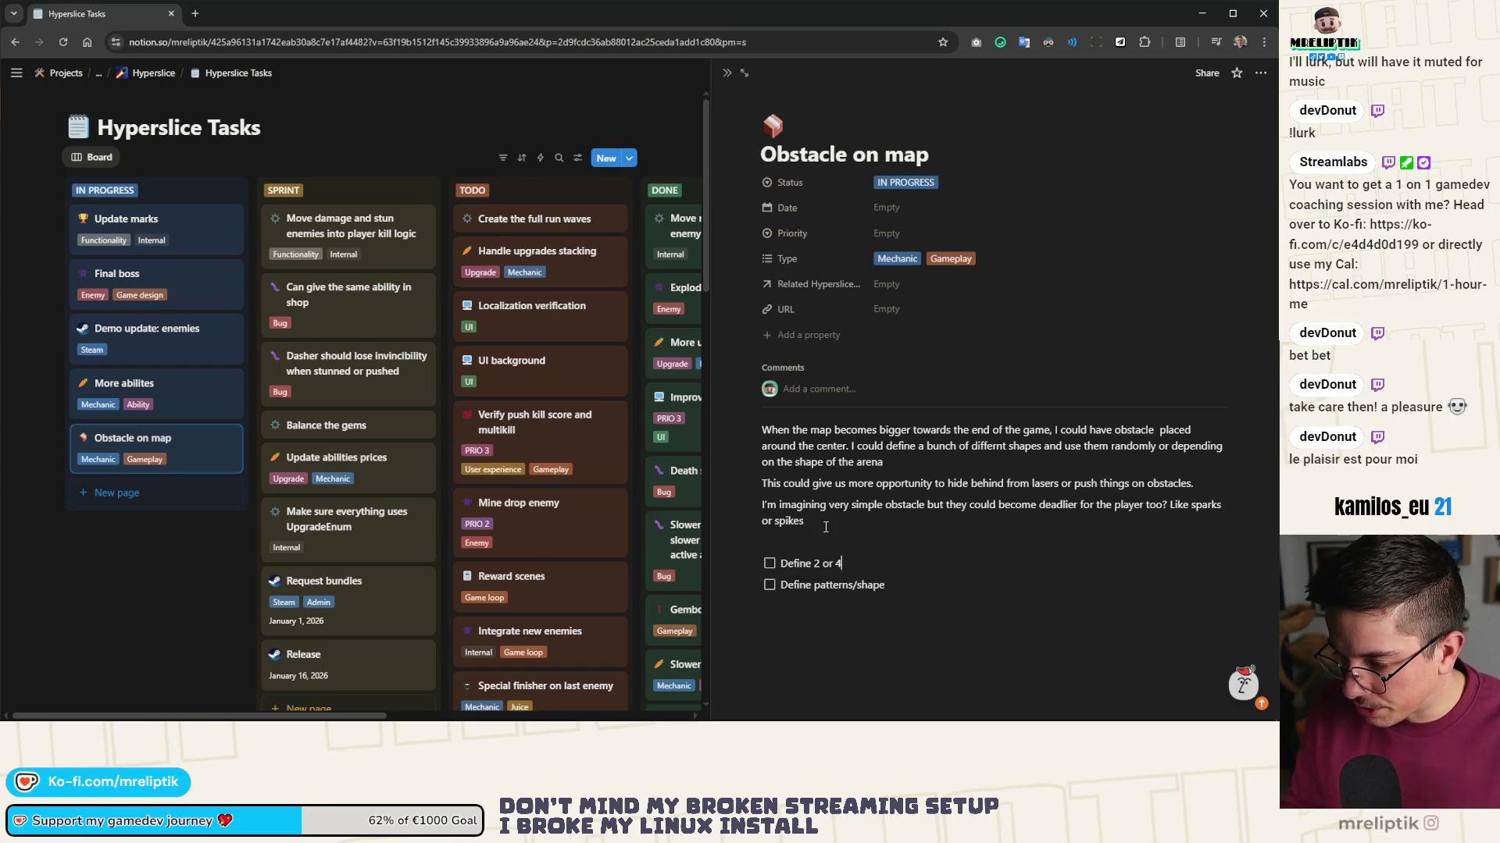
text(3 obstacle shapes)
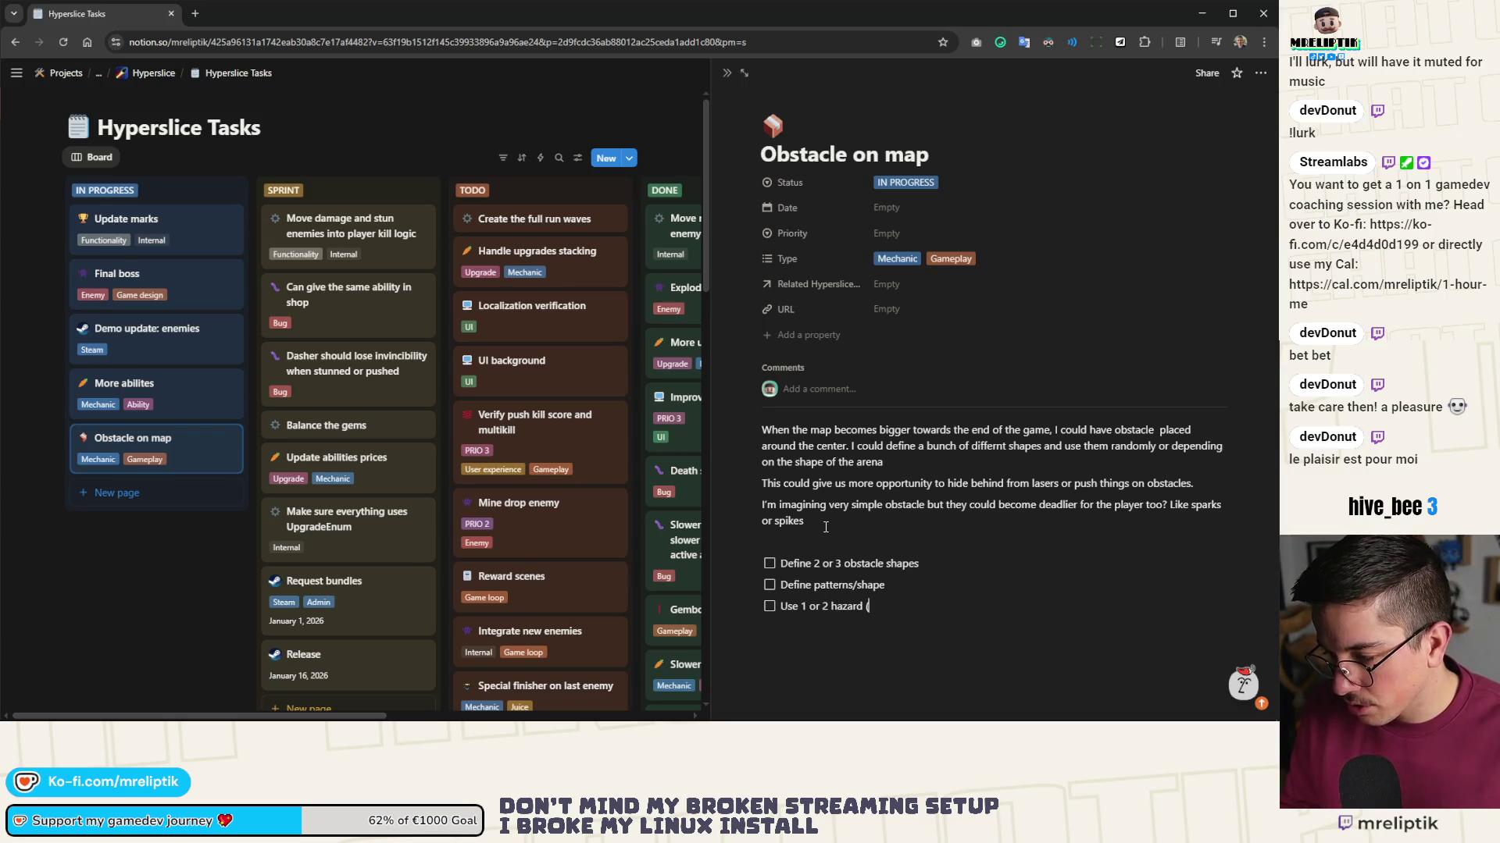
text(Use 1 or 2 hazards (electricity)
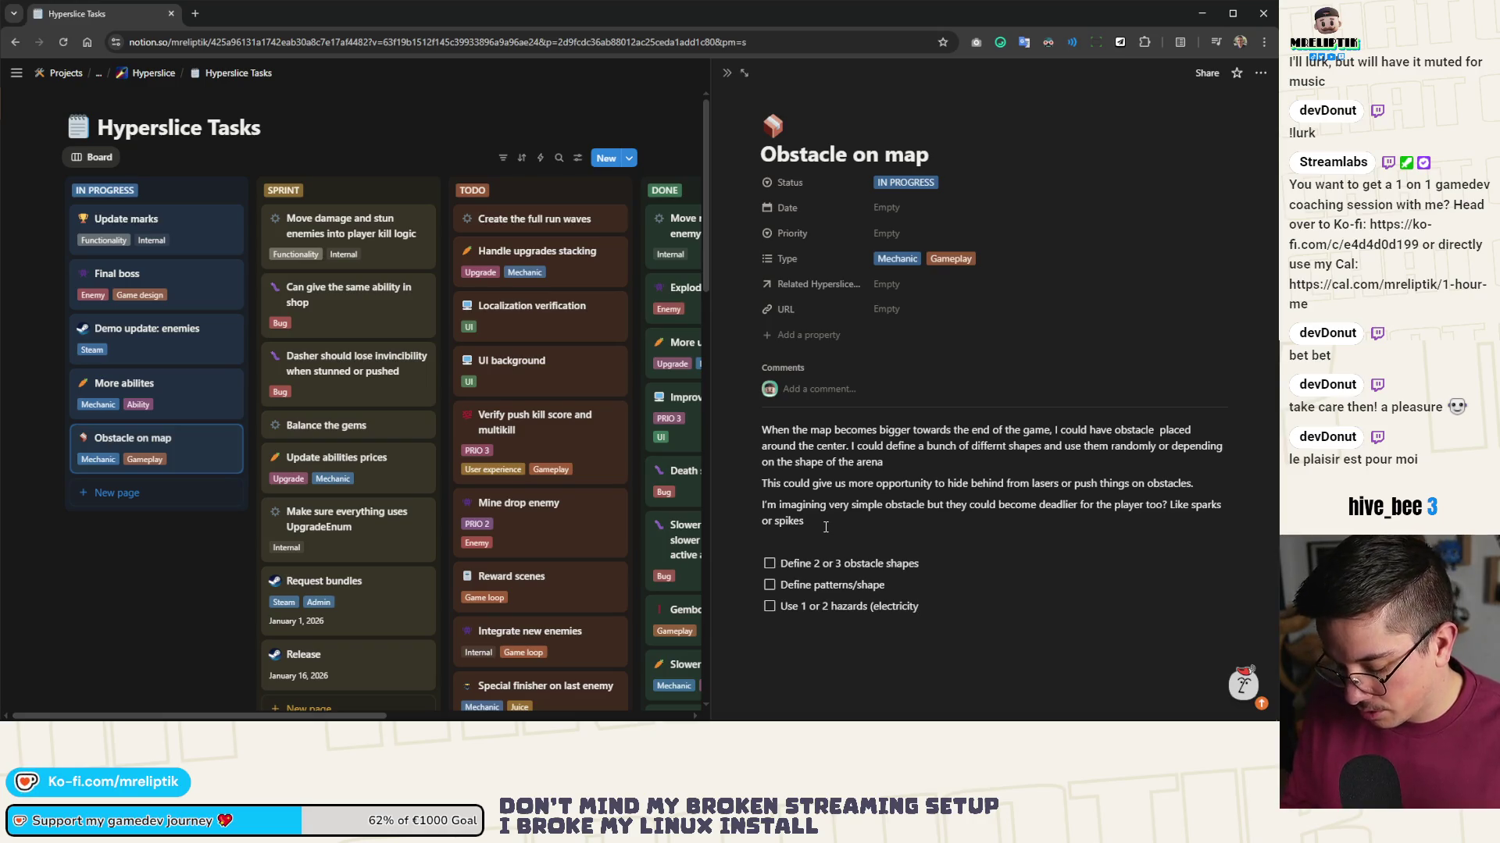
text(, spikes)
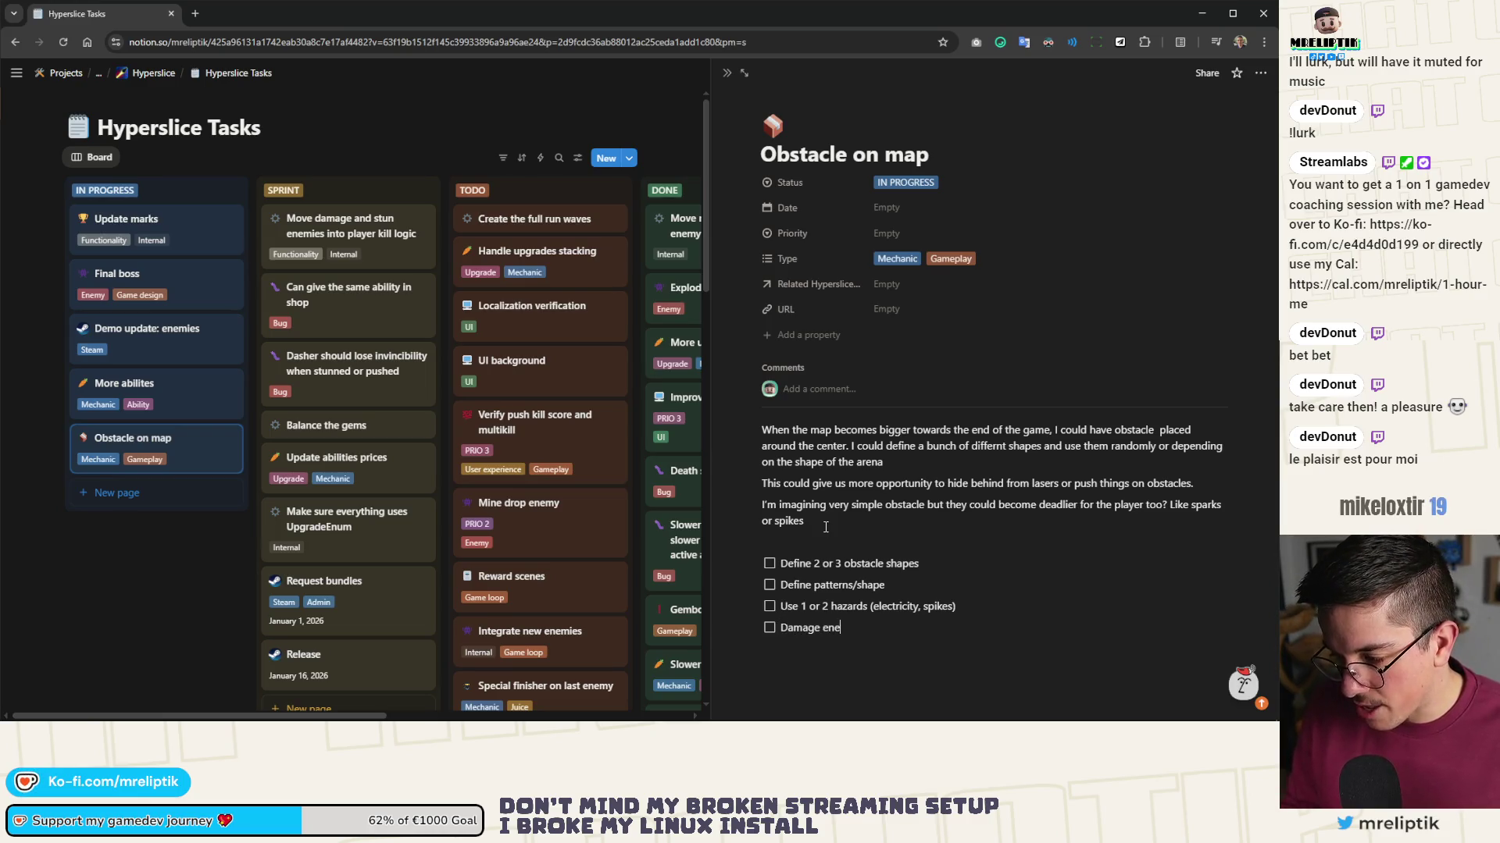
text(mies on hazards when pushed)
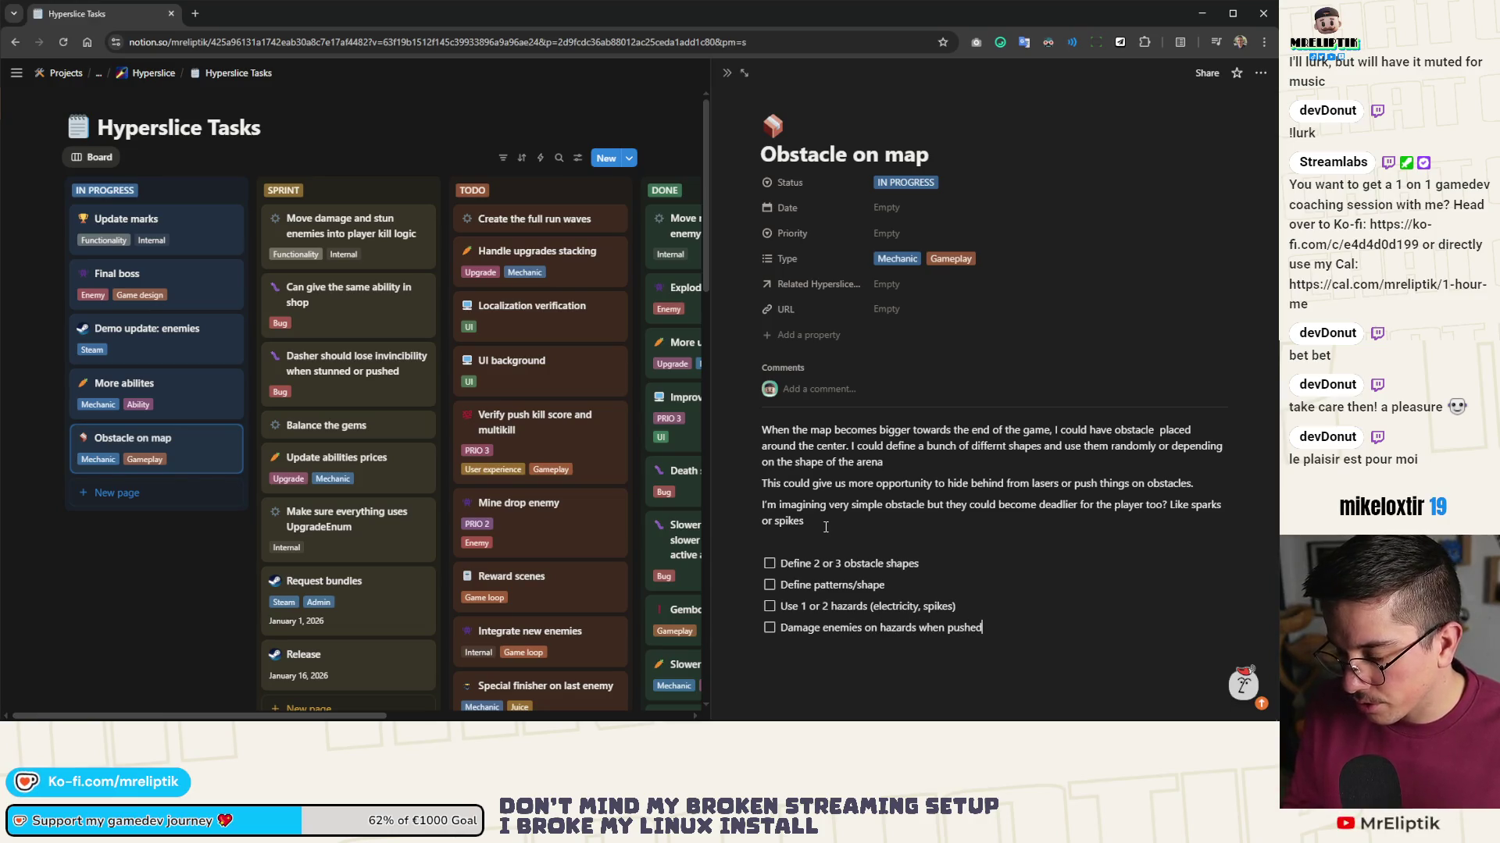
key(Return)
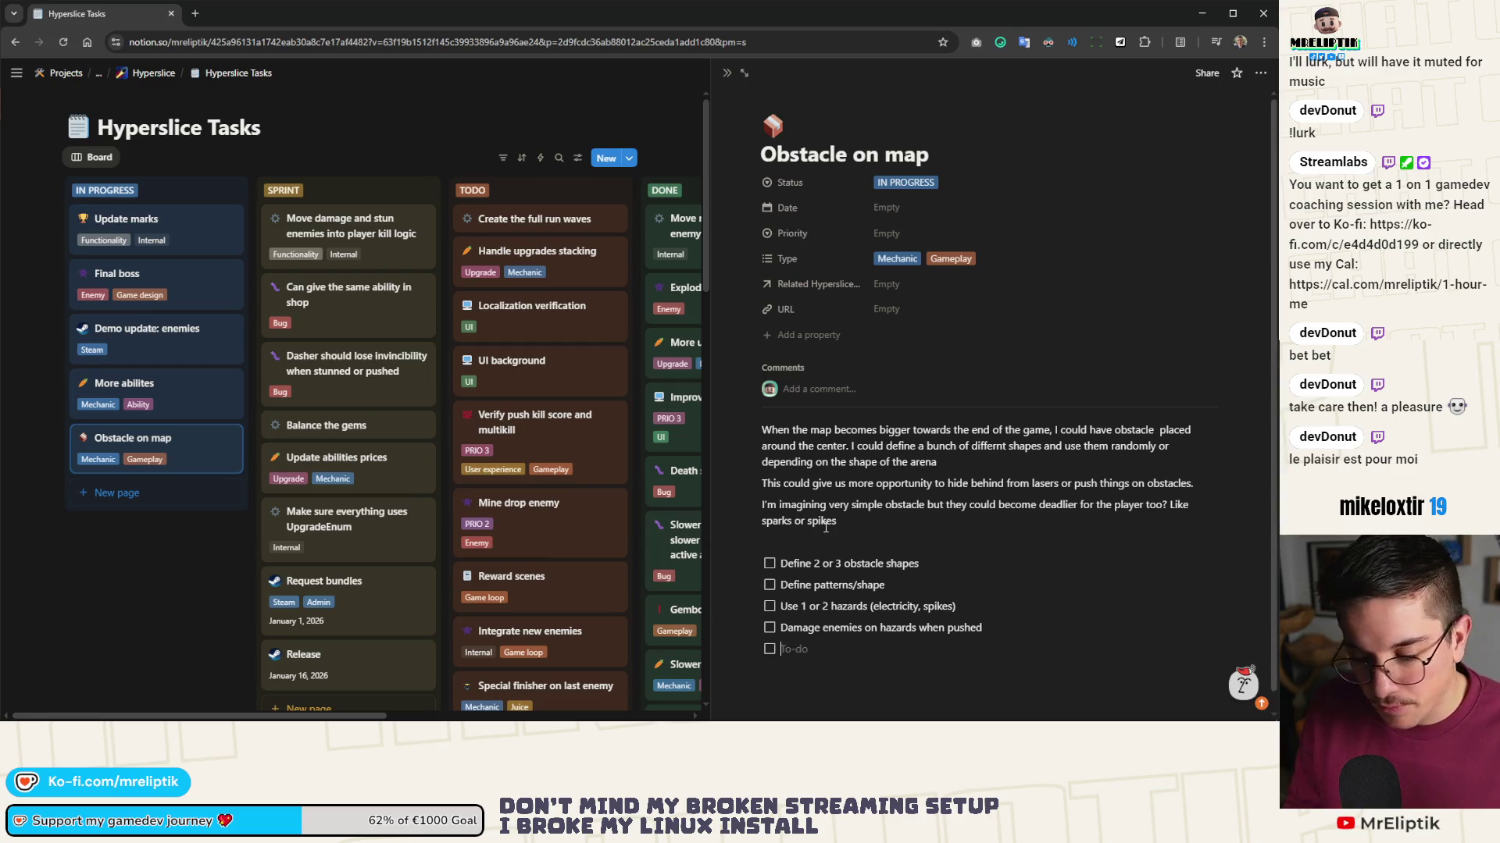
text(Damage player on hazards)
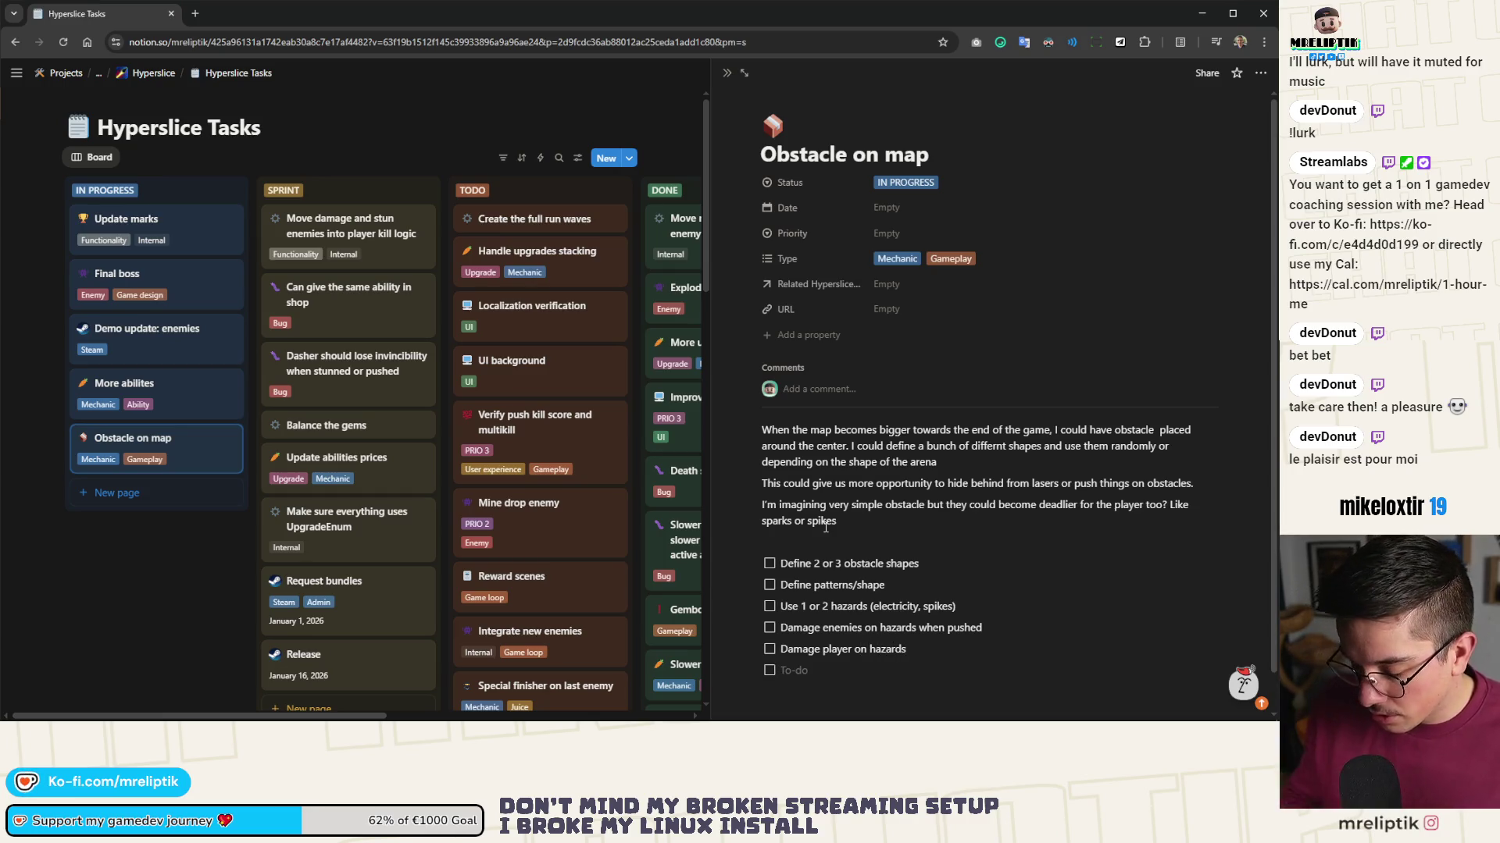
text(pawn when arena is big enough)
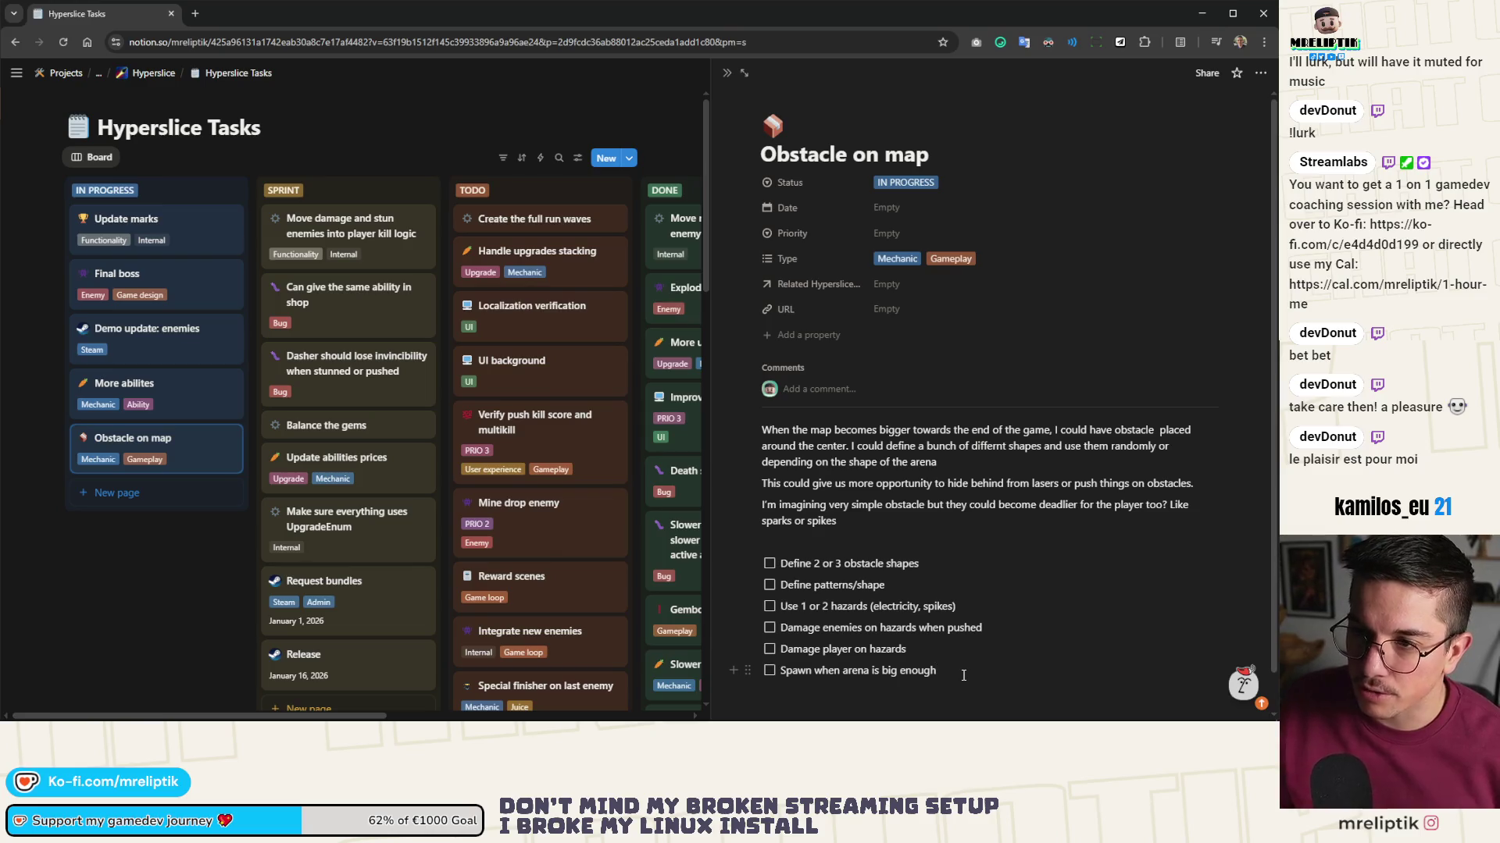
click(724, 73)
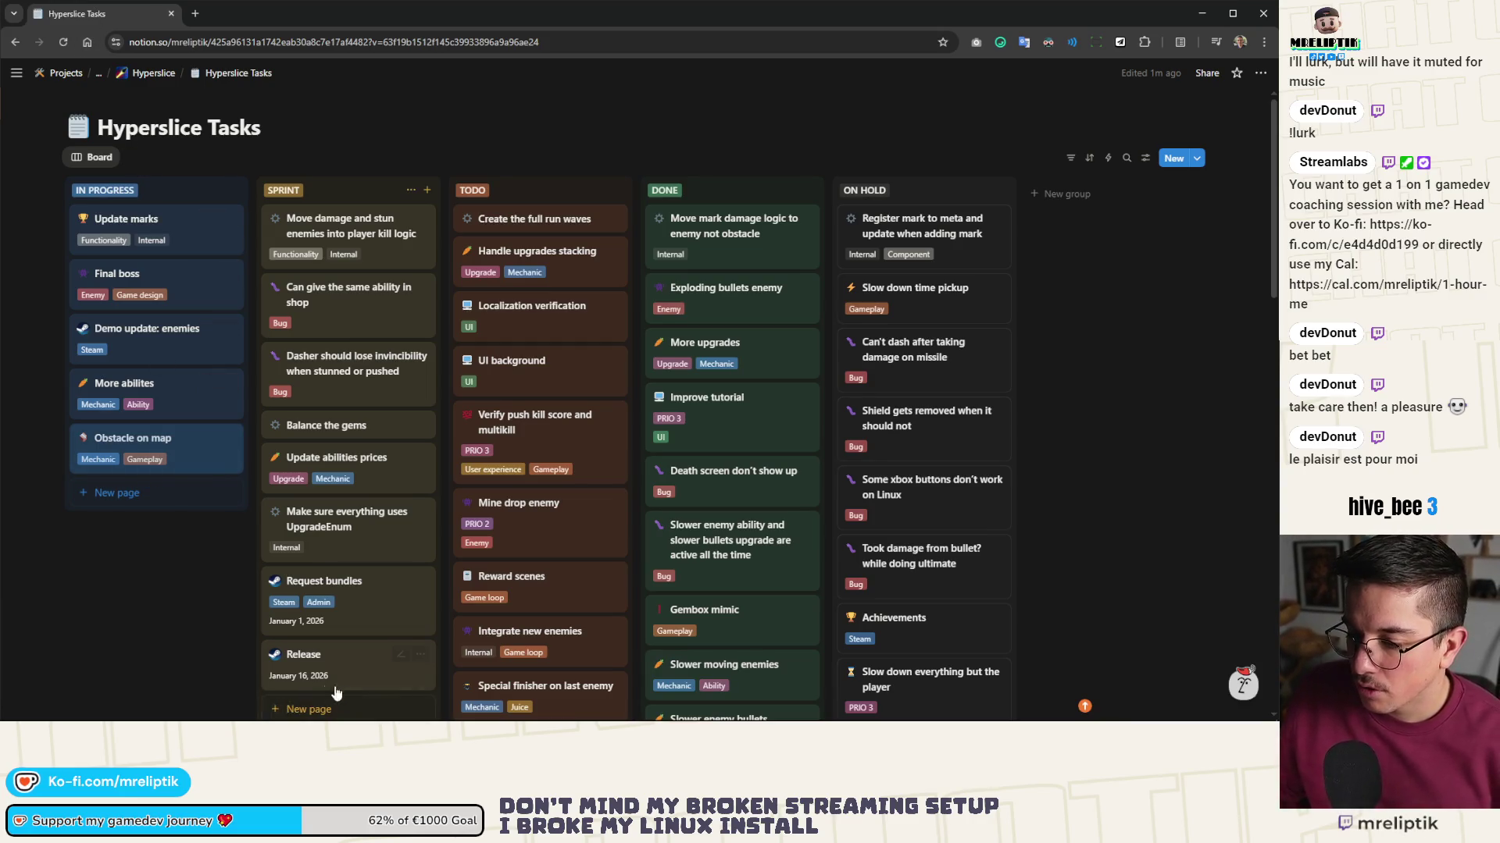
- Return to Godot and recentre the arena view, then minimize VS Code to keep Godot in front
mouse_move(297, 717)
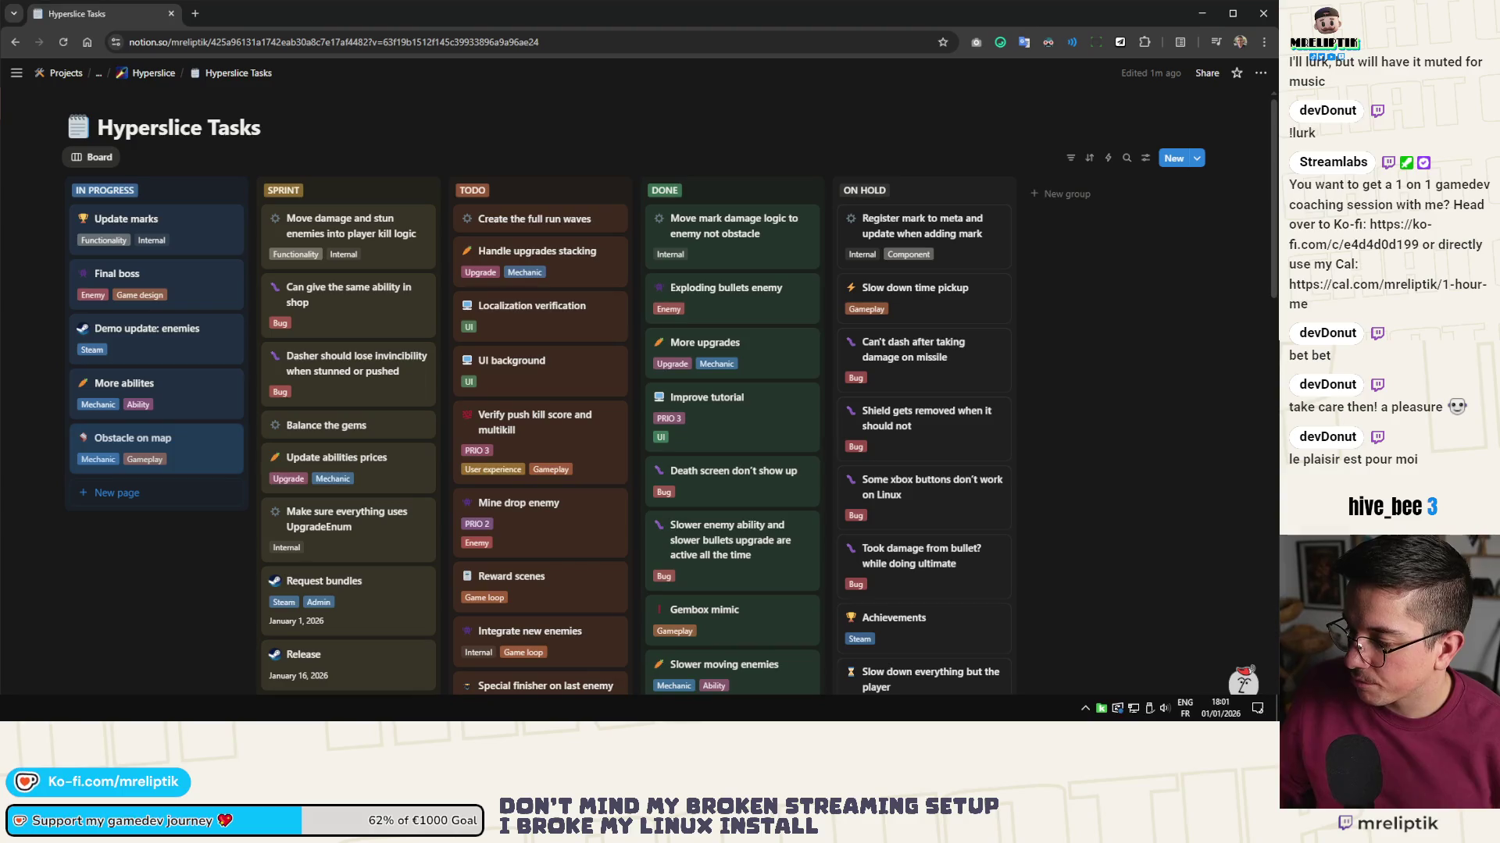
key(alt+Tab)
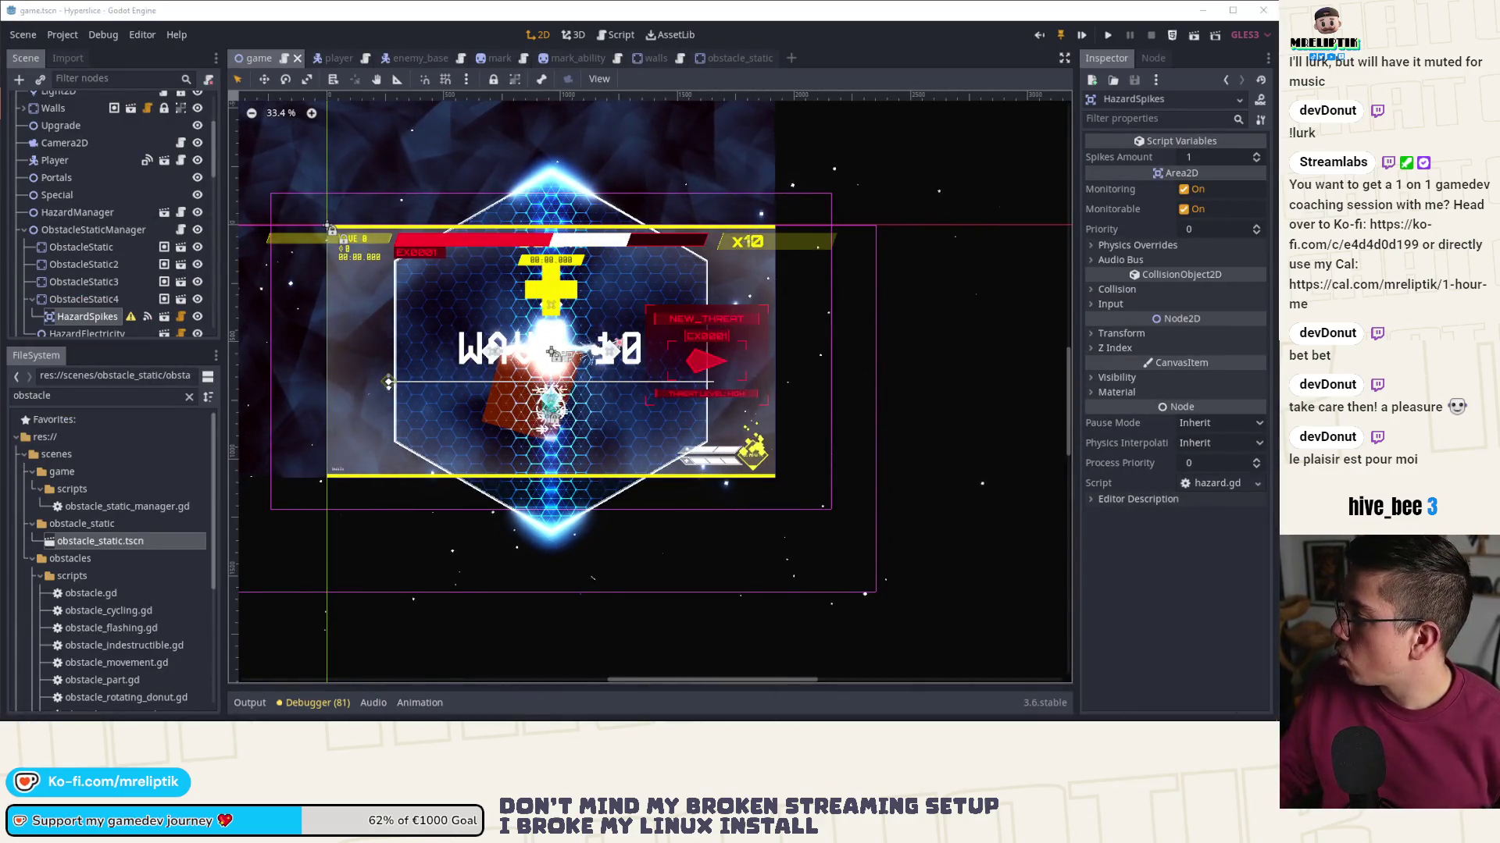
scroll(574, 328, up, 2)
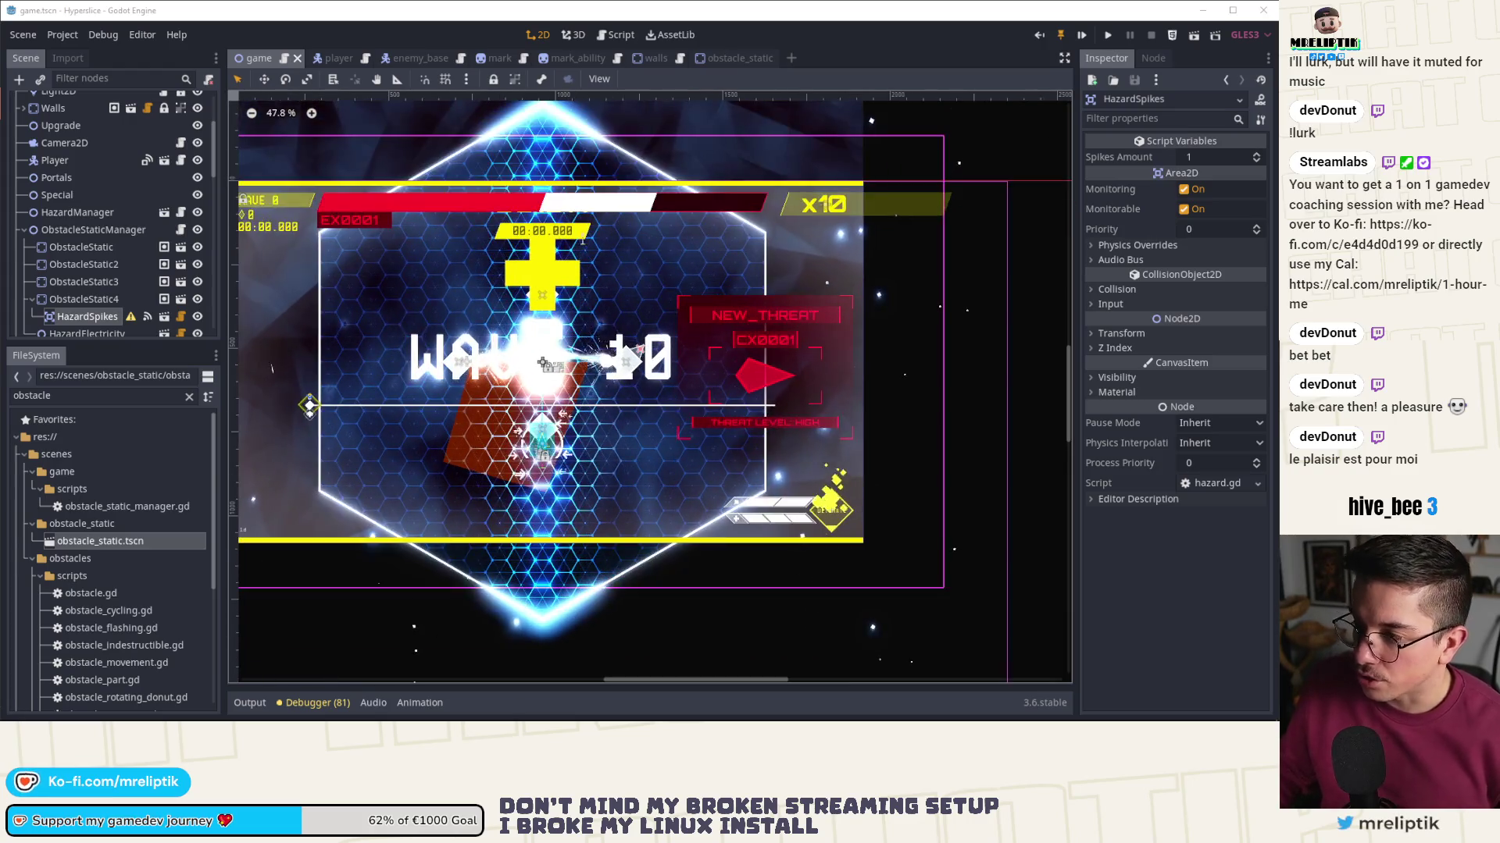
drag(634, 289, 717, 307)
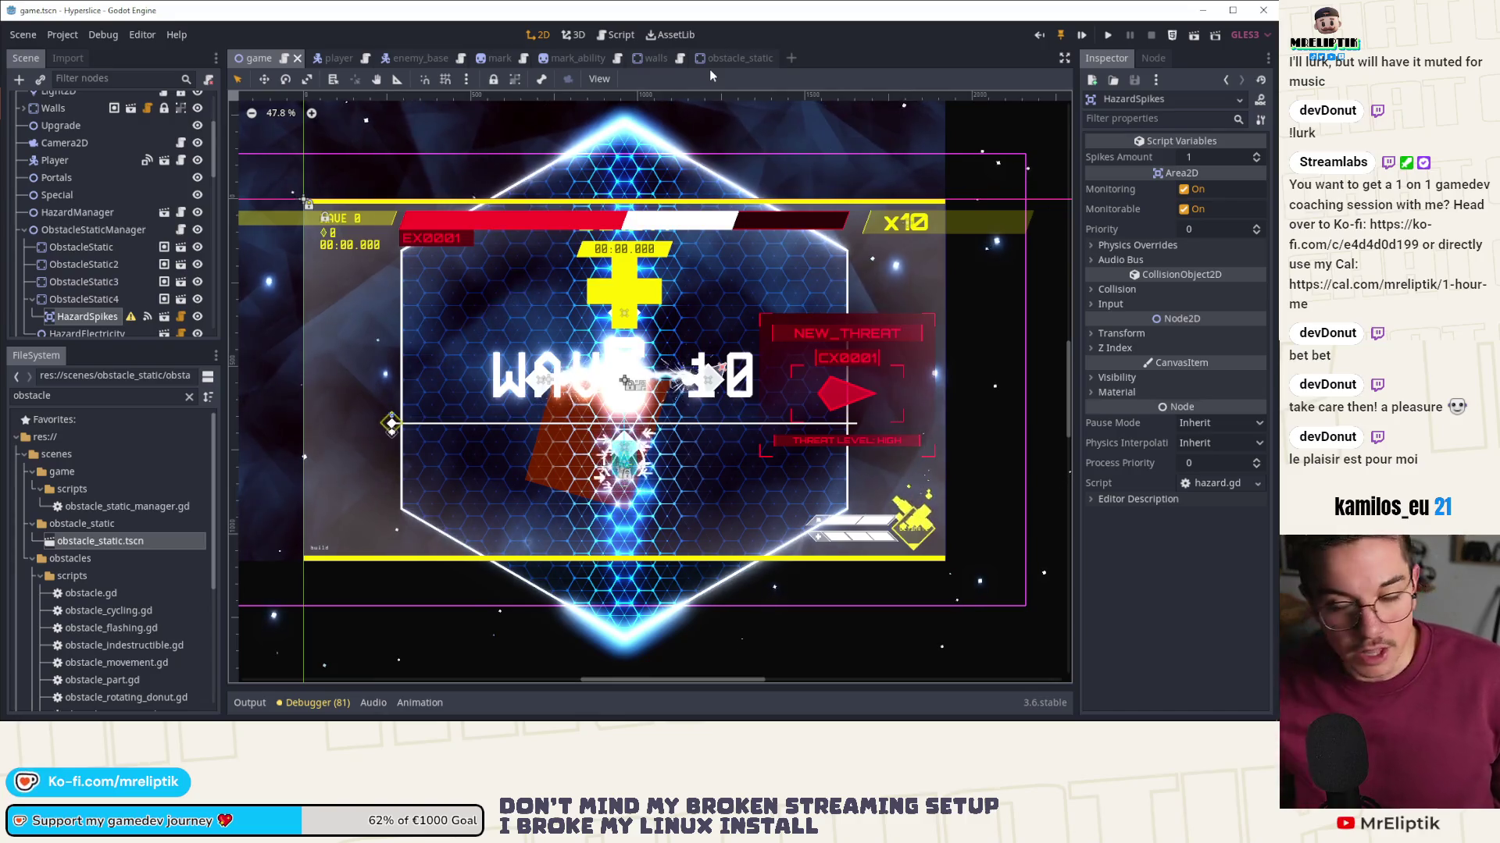
scroll(602, 207, down, 3)
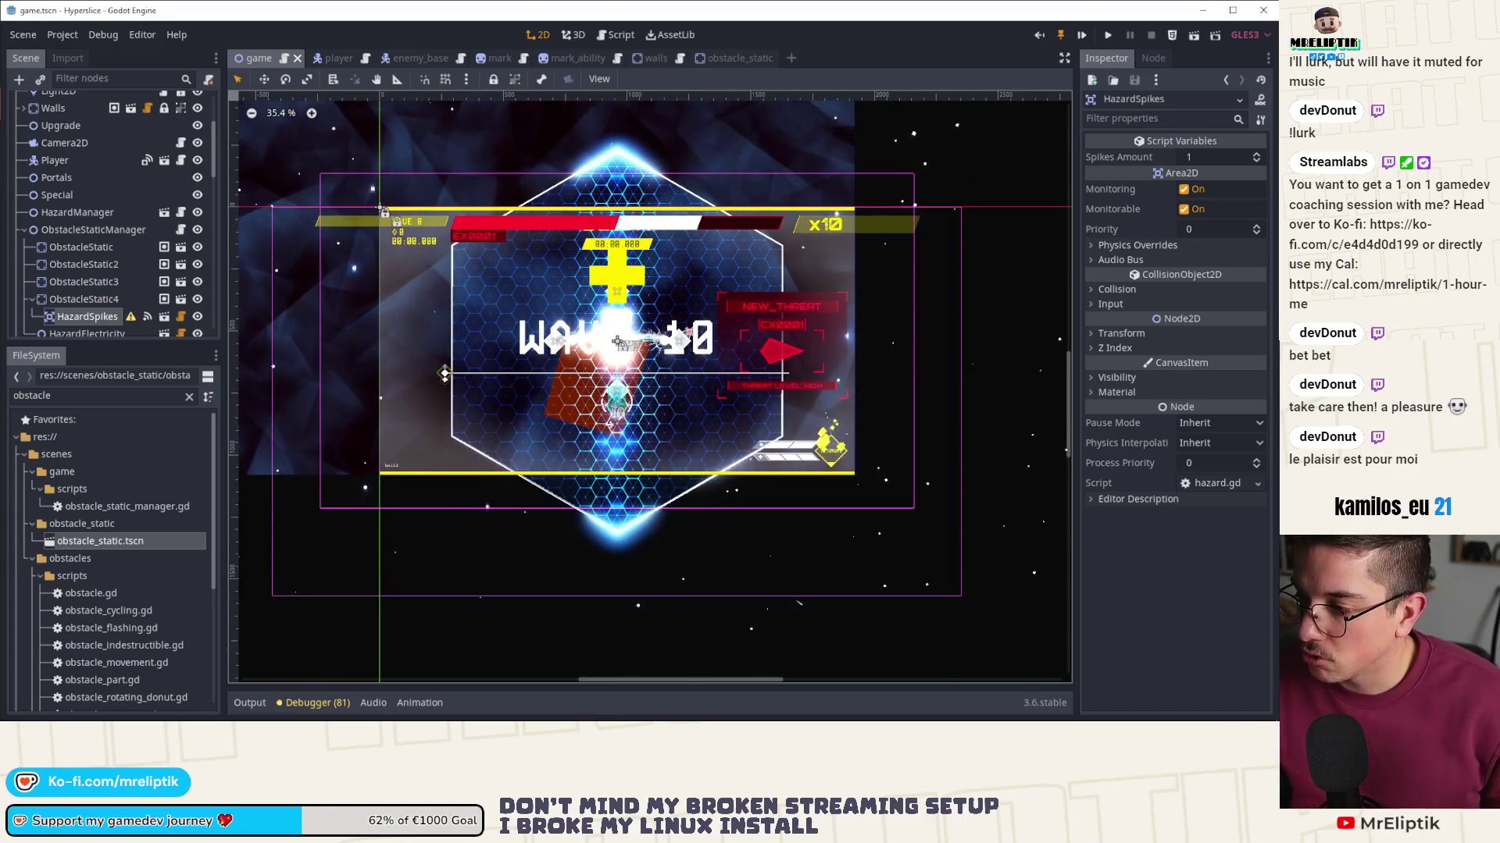
key(alt+Tab)
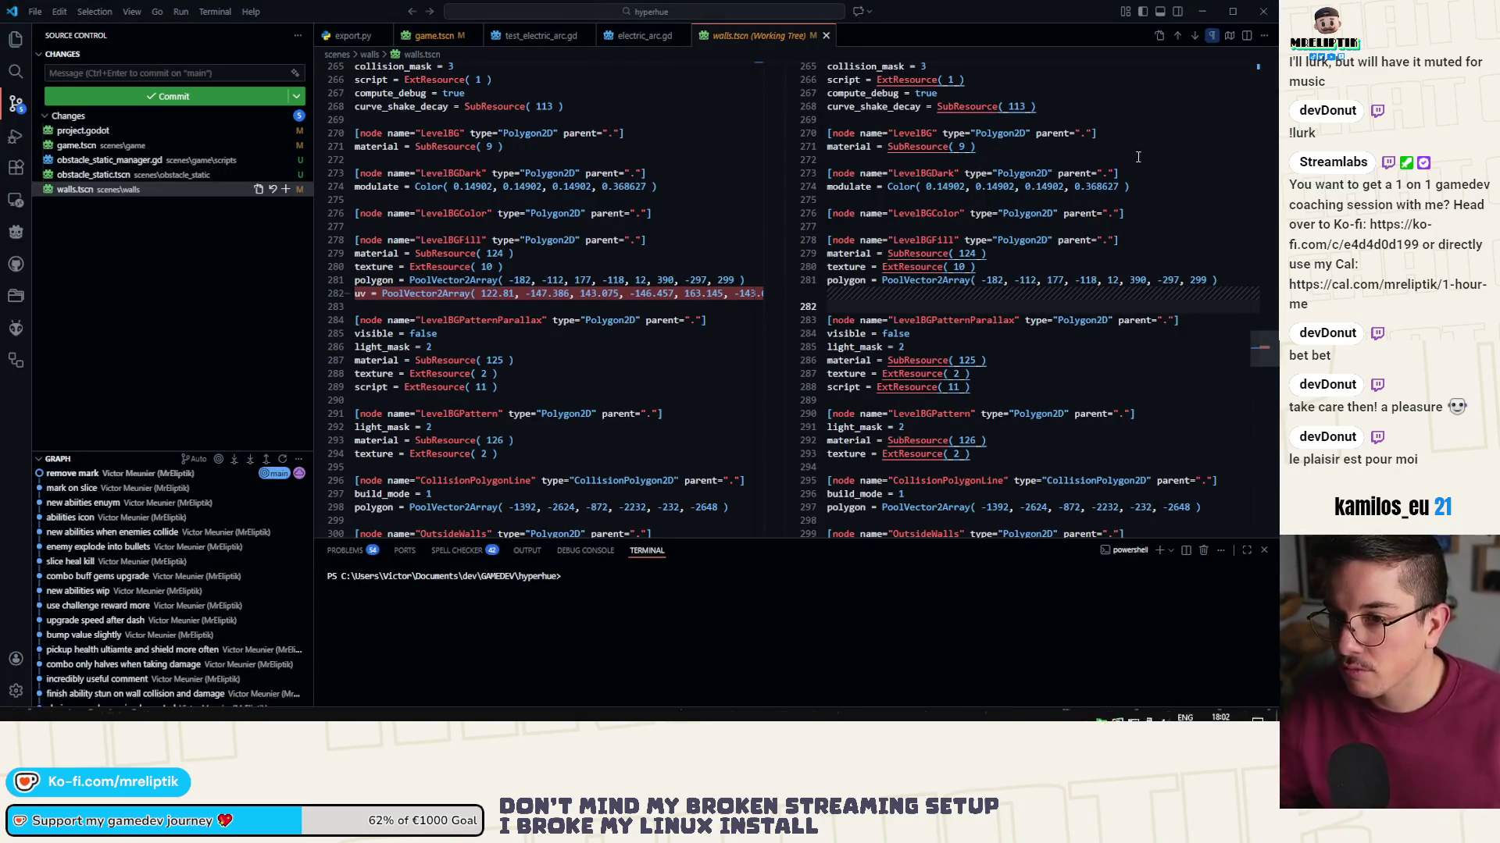
click(1263, 10)
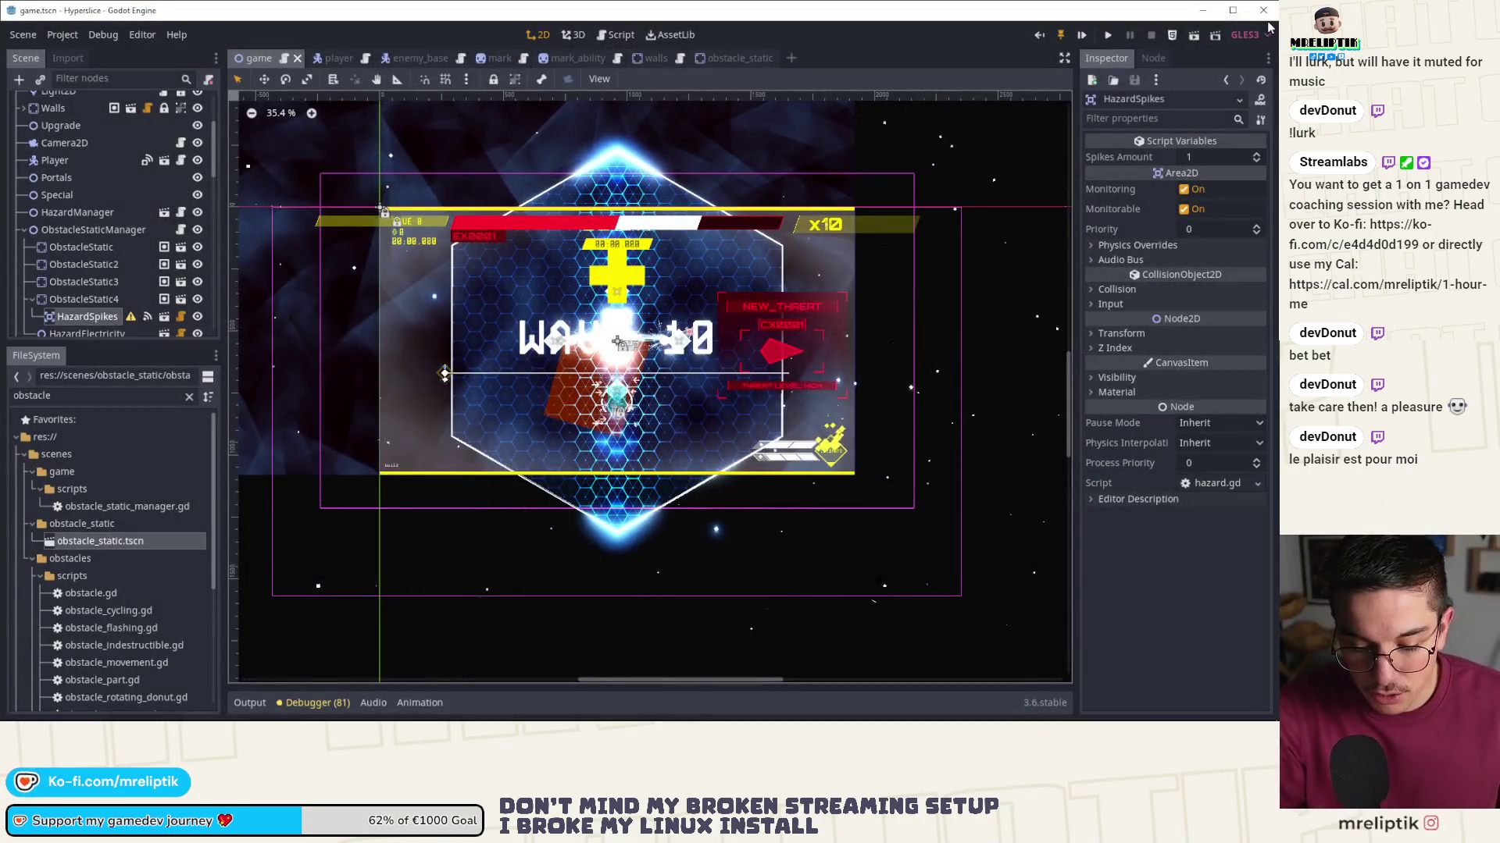